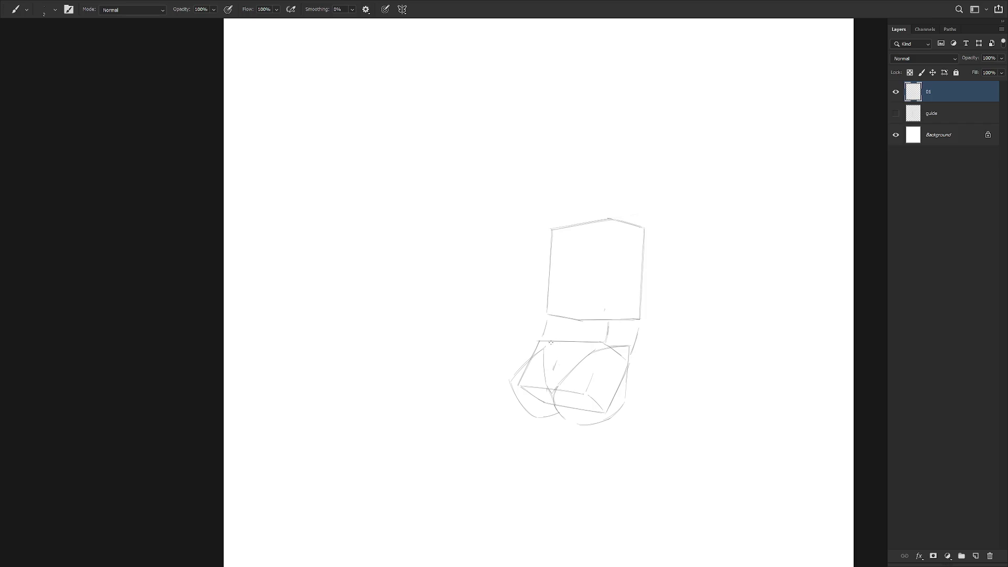
# Draw two curved strokes and a diagonal line to the left corner over the lower box on layer 01.
pyautogui.moveTo(554, 342); pyautogui.dragTo(572, 361)
pyautogui.moveTo(543, 341); pyautogui.dragTo(562, 359)
pyautogui.moveTo(513, 376); pyautogui.dragTo(539, 345)
# Lasso the upper box and scale it down to 94.5% with free transform.
pyautogui.press('l')
pyautogui.moveTo(601, 327)
pyautogui.mouseDown()
pyautogui.moveTo(636, 325)
pyautogui.moveTo(553, 192)
pyautogui.moveTo(537, 312)
pyautogui.moveTo(578, 338)
pyautogui.moveTo(607, 326)
pyautogui.mouseUp()
pyautogui.hotkey('ctrl', 't')
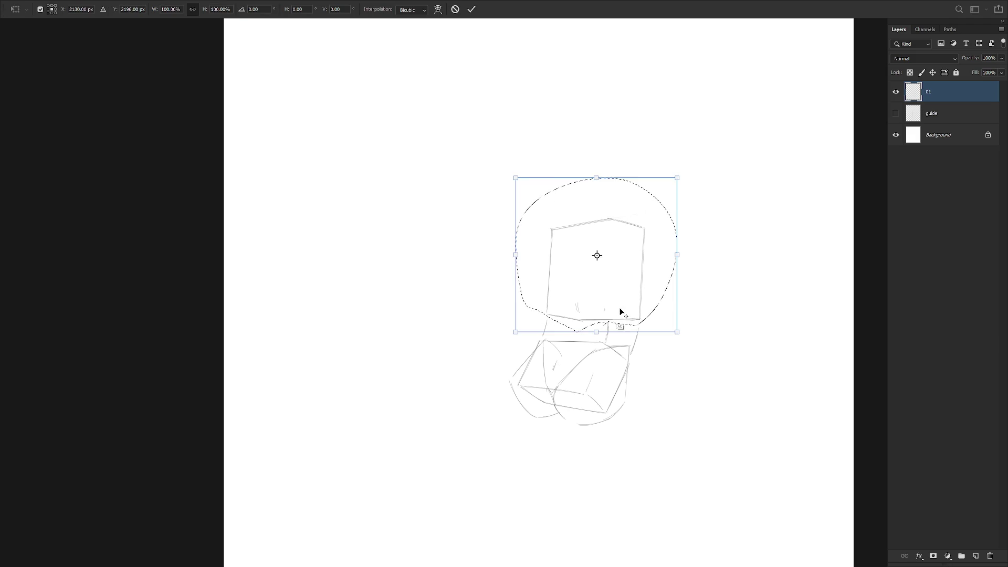
pyautogui.moveTo(676, 178); pyautogui.dragTo(674, 185)
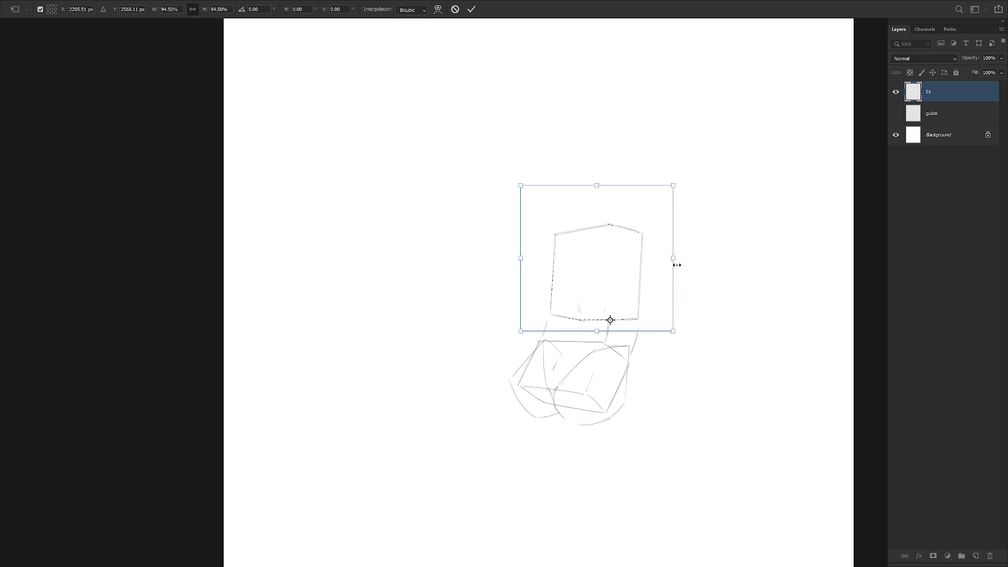
pyautogui.press('Return')
pyautogui.press('b')
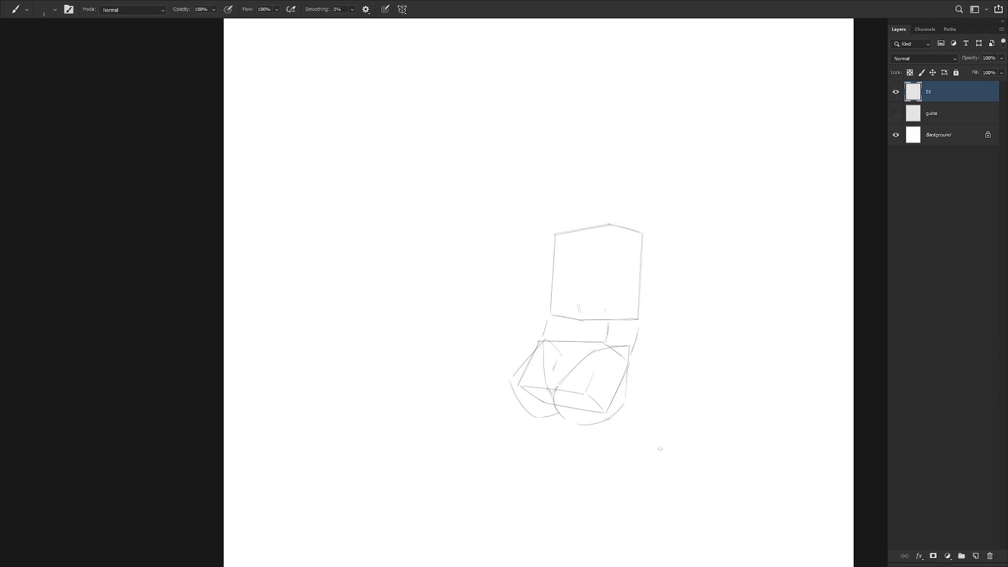
# Pencil a circle inside the upper box and erase the stray stroke to its right.
pyautogui.hotkey('shift', 'b')
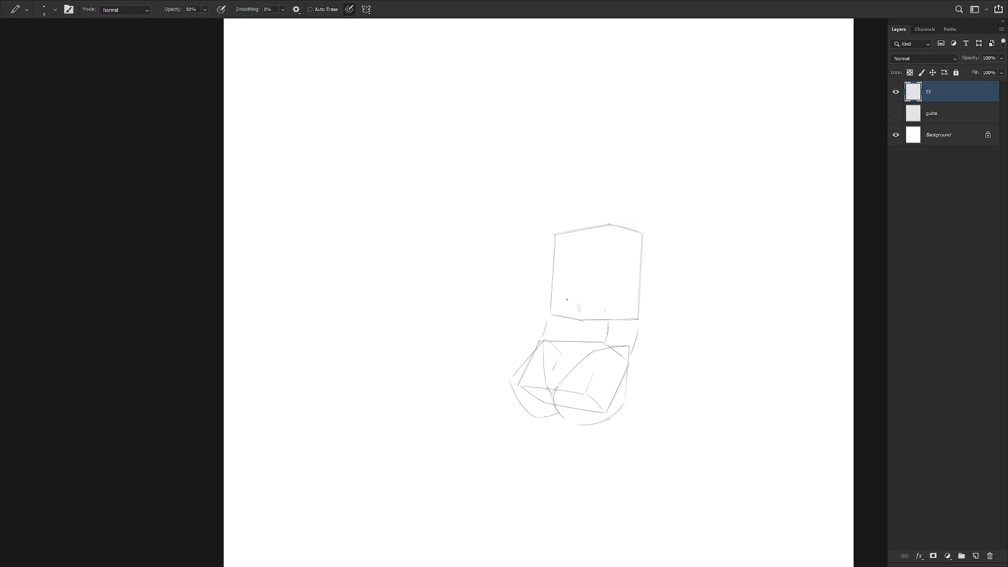
pyautogui.moveTo(567, 303); pyautogui.dragTo(576, 307)
pyautogui.hotkey('ctrl', 'z')
pyautogui.moveTo(627, 248); pyautogui.dragTo(611, 311)
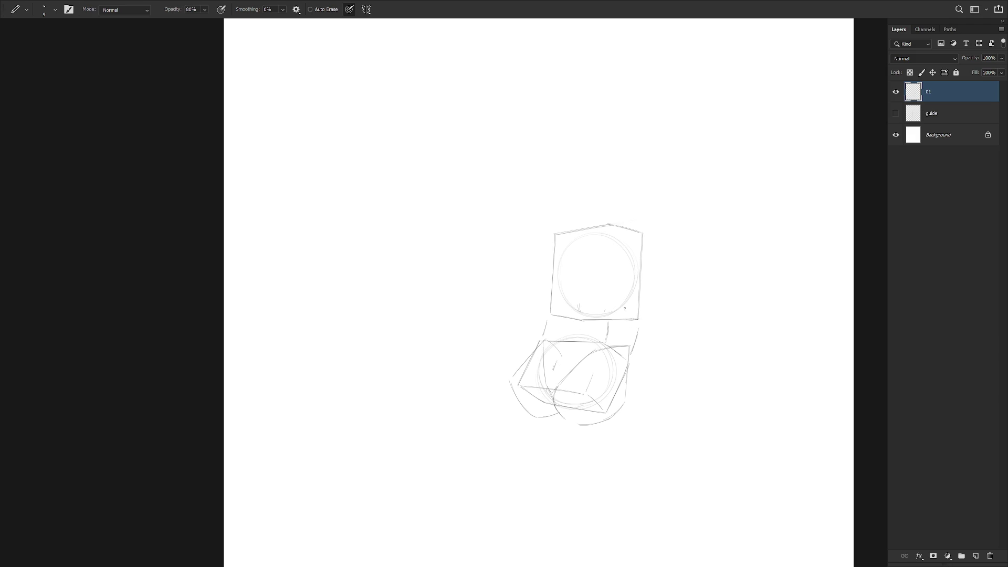
pyautogui.moveTo(634, 336); pyautogui.dragTo(632, 331)
pyautogui.hotkey('ctrl', 'z')
pyautogui.hotkey('ctrl', 'z')
pyautogui.press('e')
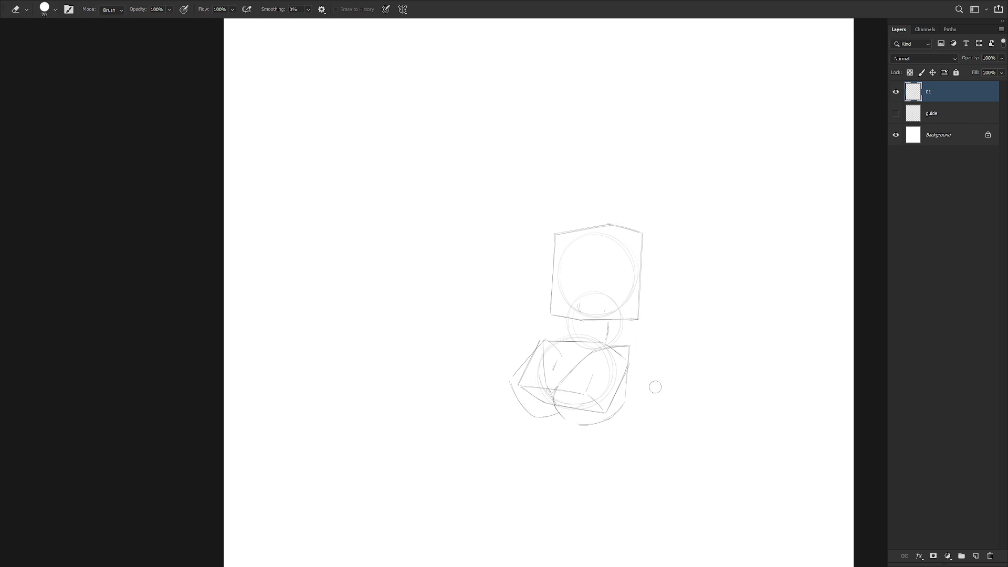
pyautogui.hotkey('ctrl', 'z')
pyautogui.hotkey('ctrl', 'z')
pyautogui.moveTo(642, 329)
pyautogui.mouseDown()
pyautogui.moveTo(635, 355)
pyautogui.moveTo(551, 326)
pyautogui.moveTo(675, 407)
pyautogui.moveTo(685, 351)
pyautogui.mouseUp()
# Move the lower part of the sketch up closer to the head box.
pyautogui.press('l')
pyautogui.hotkey('ctrl', 't')
pyautogui.moveTo(597, 401)
pyautogui.mouseDown()
pyautogui.moveTo(599, 388)
pyautogui.moveTo(610, 393)
pyautogui.mouseUp()
pyautogui.press('Return')
pyautogui.press('e')
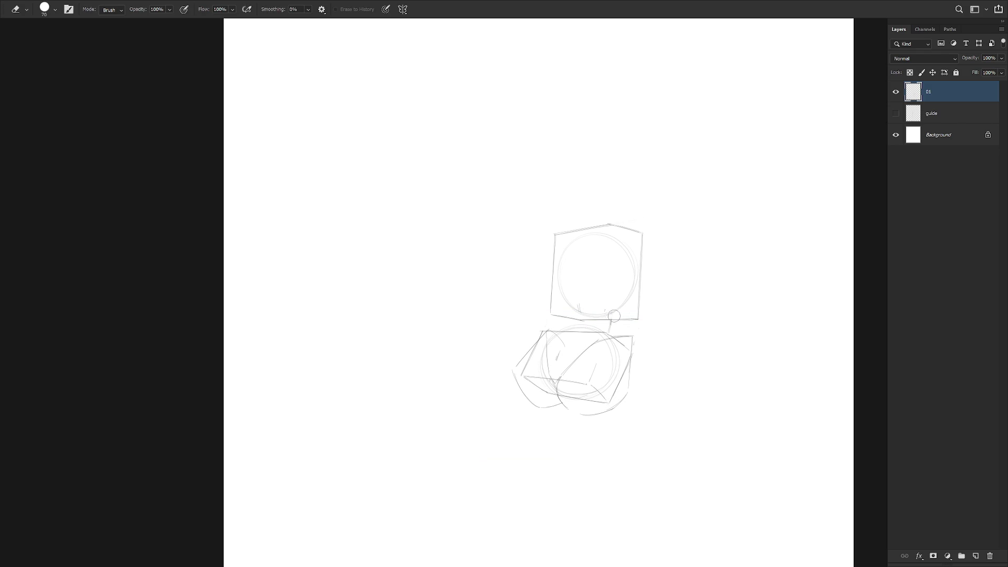
pyautogui.press('b')
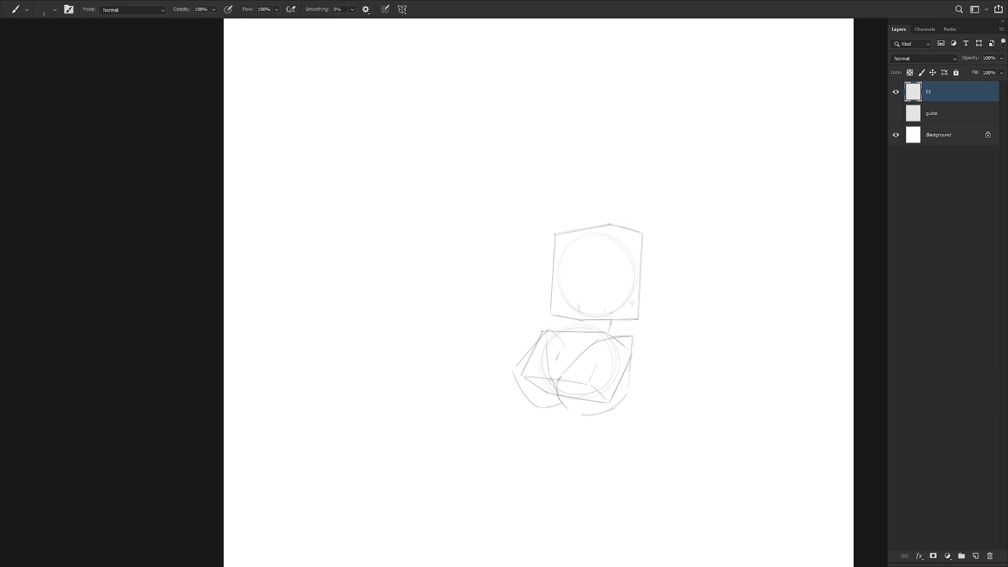
# Draw vertical connecting lines linking the upper box to the lower box on both sides.
pyautogui.moveTo(634, 320); pyautogui.dragTo(631, 356)
pyautogui.moveTo(560, 313); pyautogui.dragTo(547, 331)
pyautogui.moveTo(558, 287); pyautogui.dragTo(557, 300)
pyautogui.hotkey('ctrl', 'z')
pyautogui.moveTo(559, 291); pyautogui.dragTo(560, 322)
pyautogui.moveTo(632, 315)
pyautogui.mouseDown()
pyautogui.moveTo(631, 341)
pyautogui.moveTo(631, 294)
pyautogui.moveTo(632, 346)
pyautogui.mouseUp()
# Retrace the circle in the upper box with darker left, top and right edges.
pyautogui.moveTo(637, 257); pyautogui.dragTo(631, 304)
pyautogui.moveTo(573, 250)
pyautogui.mouseDown()
pyautogui.moveTo(561, 295)
pyautogui.moveTo(565, 280)
pyautogui.mouseUp()
pyautogui.hotkey('ctrl', 'z')
pyautogui.hotkey('ctrl', 'z')
pyautogui.moveTo(580, 245); pyautogui.dragTo(559, 298)
pyautogui.moveTo(577, 248); pyautogui.dragTo(627, 238)
pyautogui.moveTo(638, 255); pyautogui.dragTo(635, 276)
# Redraw the lower-left curve and sweep a long leg line down-left from the hips.
pyautogui.press('e')
pyautogui.moveTo(528, 353); pyautogui.dragTo(517, 393)
pyautogui.press('b')
pyautogui.moveTo(523, 357); pyautogui.dragTo(548, 397)
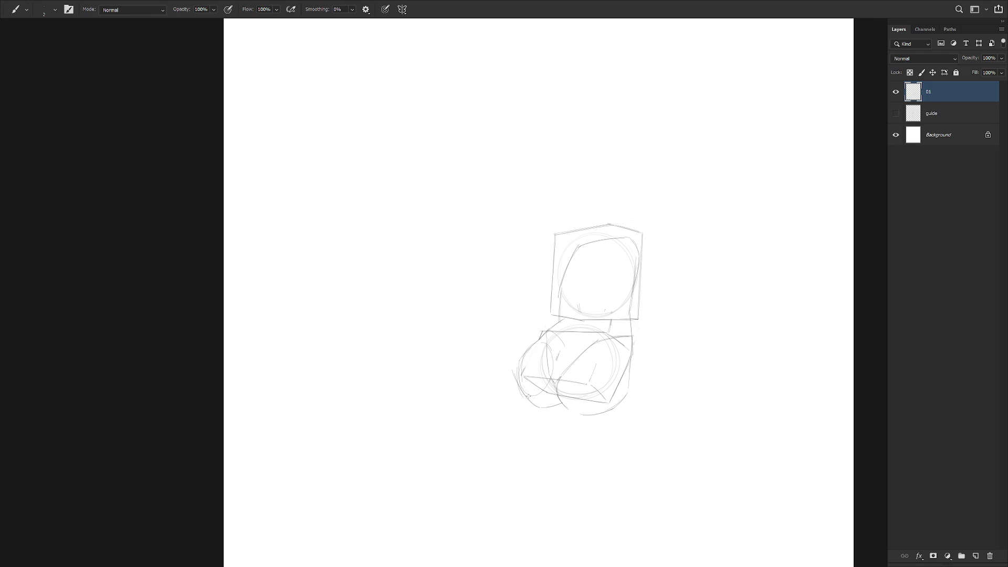
pyautogui.moveTo(543, 340)
pyautogui.mouseDown()
pyautogui.moveTo(521, 360)
pyautogui.moveTo(544, 380)
pyautogui.moveTo(538, 370)
pyautogui.mouseUp()
pyautogui.moveTo(491, 293); pyautogui.dragTo(547, 357)
pyautogui.moveTo(461, 310); pyautogui.dragTo(419, 416)
# Add diagonal lines and an arc into the lower box, plus a short stroke on the leg's edge.
pyautogui.moveTo(593, 357)
pyautogui.mouseDown()
pyautogui.moveTo(567, 368)
pyautogui.moveTo(599, 349)
pyautogui.mouseUp()
pyautogui.moveTo(596, 363); pyautogui.dragTo(592, 377)
pyautogui.moveTo(526, 315); pyautogui.dragTo(582, 351)
pyautogui.hotkey('ctrl', 'z')
pyautogui.hotkey('ctrl', 'z')
pyautogui.moveTo(526, 293); pyautogui.dragTo(612, 374)
pyautogui.hotkey('ctrl', 'z')
pyautogui.moveTo(533, 286)
pyautogui.mouseDown()
pyautogui.moveTo(610, 365)
pyautogui.moveTo(581, 334)
pyautogui.mouseUp()
pyautogui.moveTo(531, 287); pyautogui.dragTo(515, 292)
pyautogui.moveTo(496, 306); pyautogui.dragTo(522, 319)
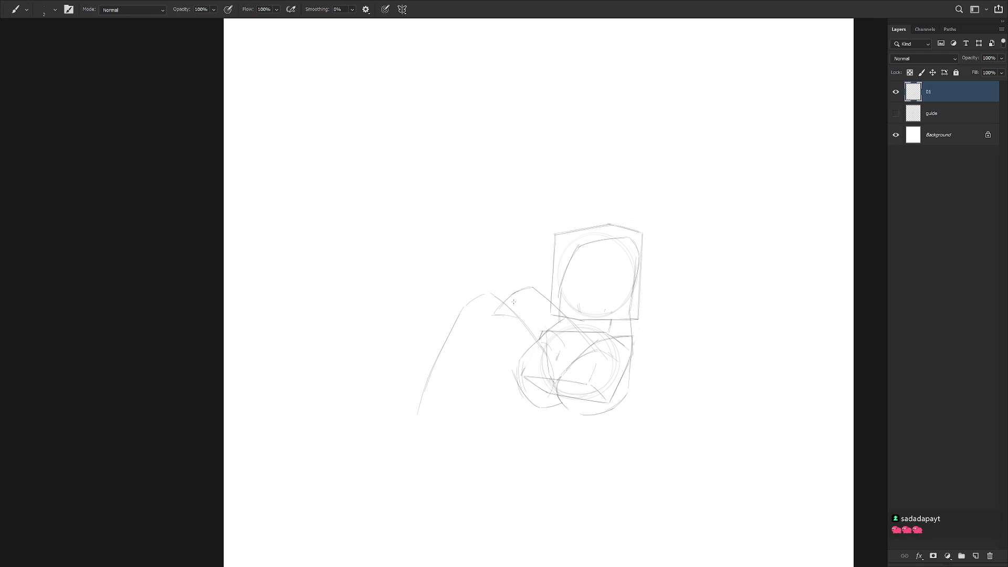
pyautogui.press('ctrl')
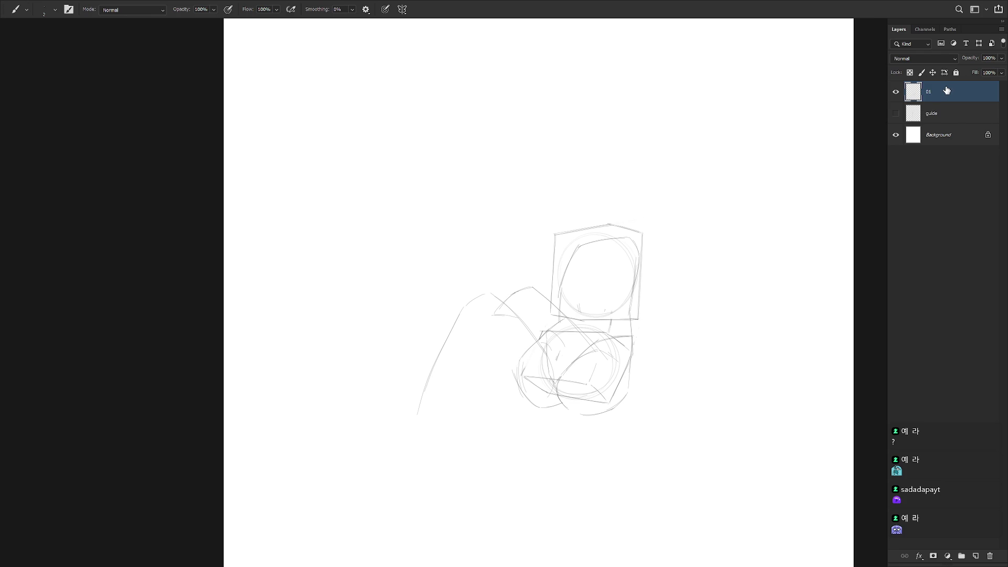
pyautogui.moveTo(633, 420)
pyautogui.mouseDown()
pyautogui.moveTo(536, 412)
pyautogui.moveTo(516, 304)
pyautogui.mouseUp()
# Pencil a second contour line running down-left along the extended leg.
pyautogui.hotkey('shift', 'b')
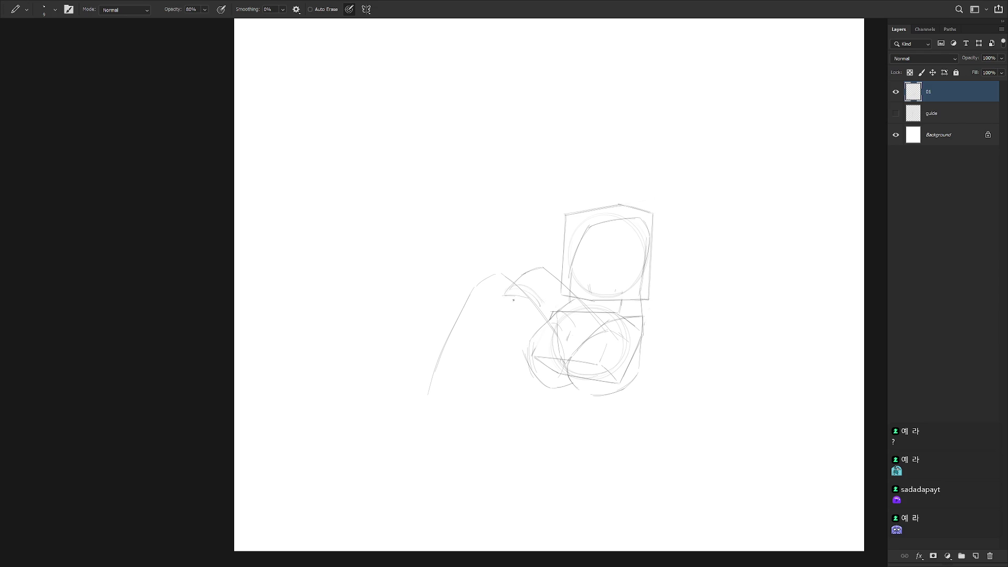
pyautogui.moveTo(536, 314); pyautogui.dragTo(468, 386)
pyautogui.moveTo(496, 312); pyautogui.dragTo(441, 403)
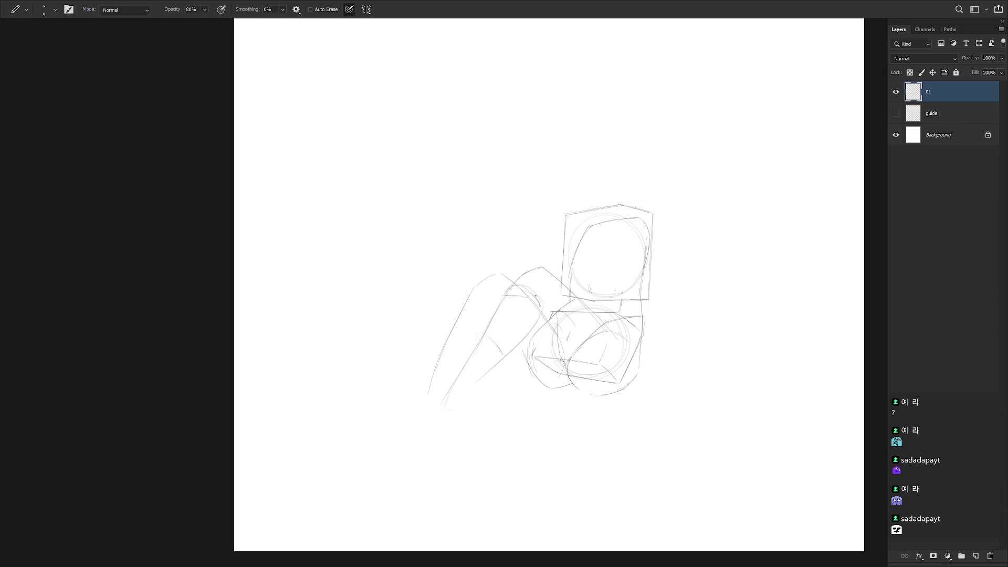
pyautogui.press('e')
pyautogui.press('b')
pyautogui.moveTo(532, 310)
pyautogui.mouseDown()
pyautogui.moveTo(514, 352)
pyautogui.moveTo(455, 415)
pyautogui.mouseUp()
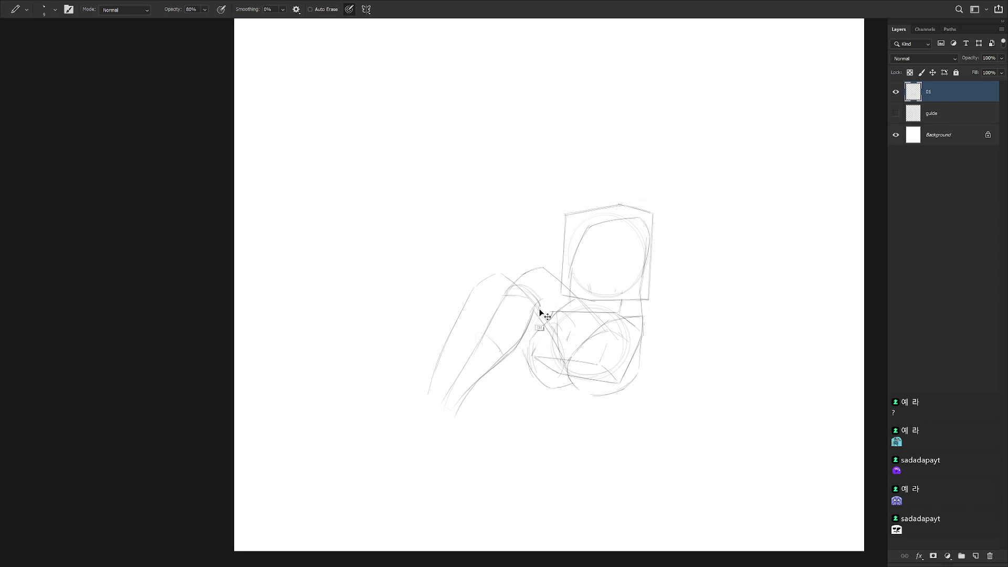
# Redraw the lower box's left and lower-left edges.
pyautogui.moveTo(551, 314)
pyautogui.mouseDown()
pyautogui.moveTo(568, 361)
pyautogui.moveTo(556, 346)
pyautogui.mouseUp()
pyautogui.hotkey('ctrl', 'z')
pyautogui.moveTo(546, 307)
pyautogui.mouseDown()
pyautogui.moveTo(562, 368)
pyautogui.moveTo(558, 348)
pyautogui.mouseUp()
pyautogui.hotkey('ctrl', 'z')
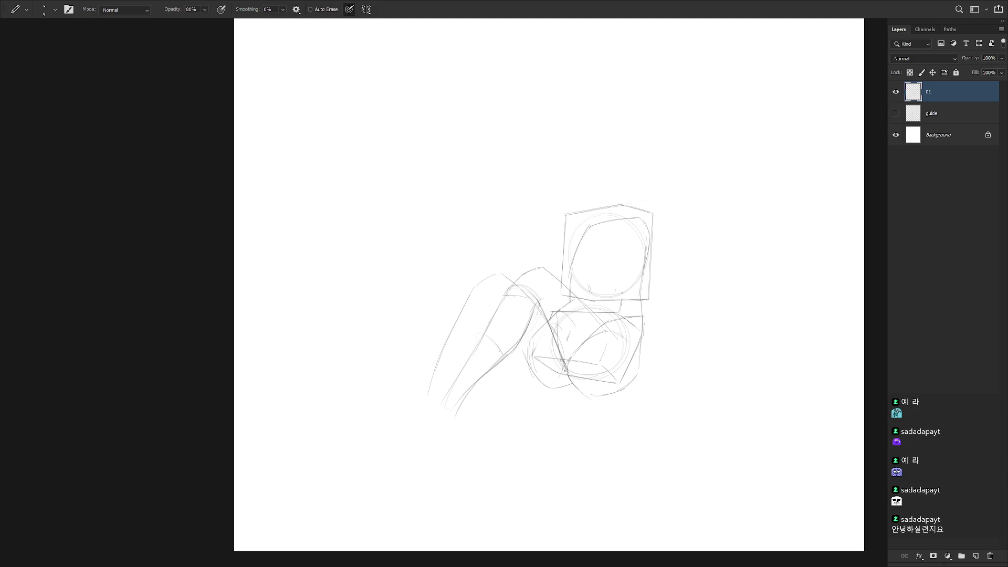
pyautogui.moveTo(559, 356); pyautogui.dragTo(564, 371)
pyautogui.moveTo(578, 393); pyautogui.dragTo(627, 388)
pyautogui.hotkey('ctrl', 'z')
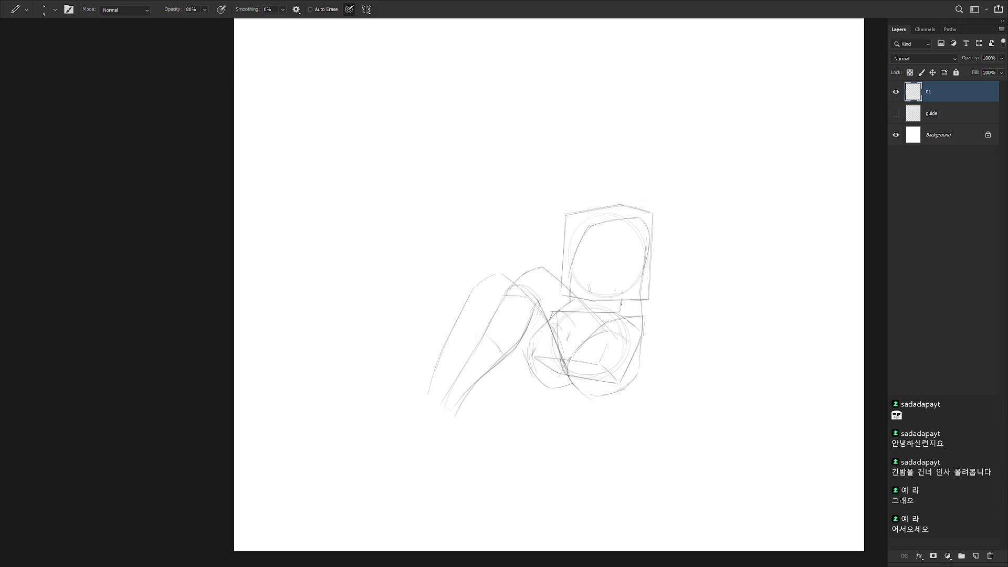
# Redraw the sketch's bottom-right curve and lasso-select the head area.
pyautogui.moveTo(604, 328); pyautogui.dragTo(613, 335)
pyautogui.press('b')
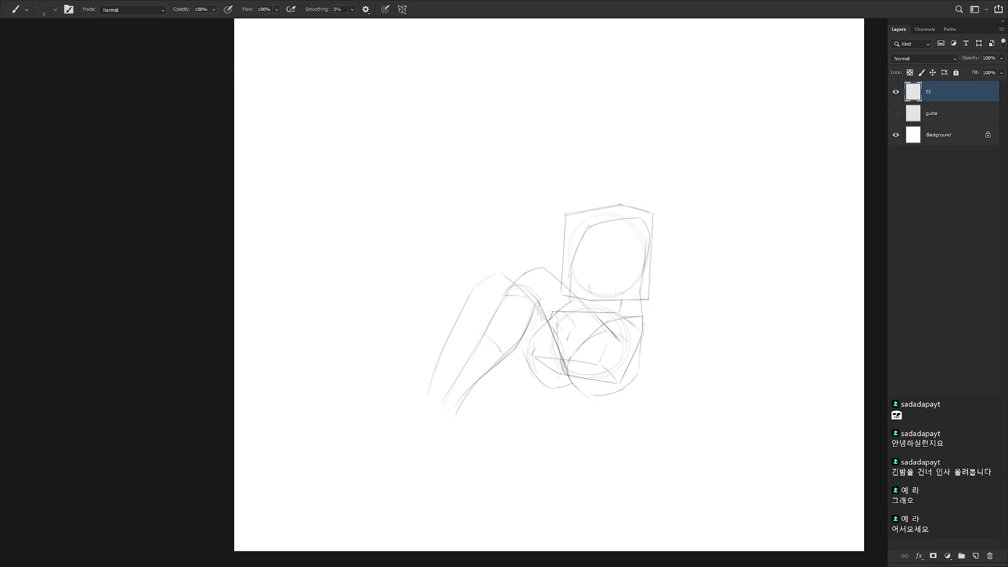
pyautogui.press('e')
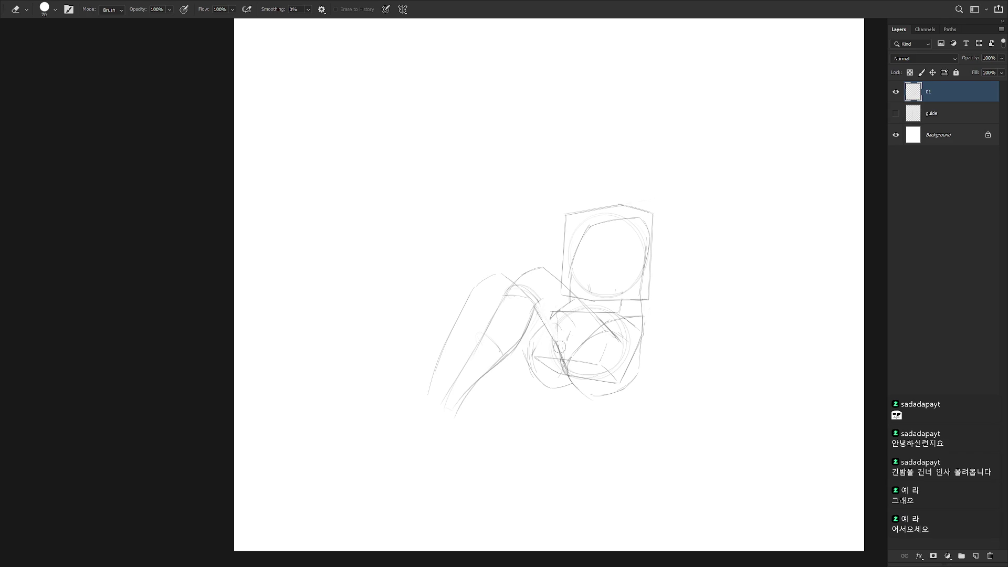
pyautogui.press('b')
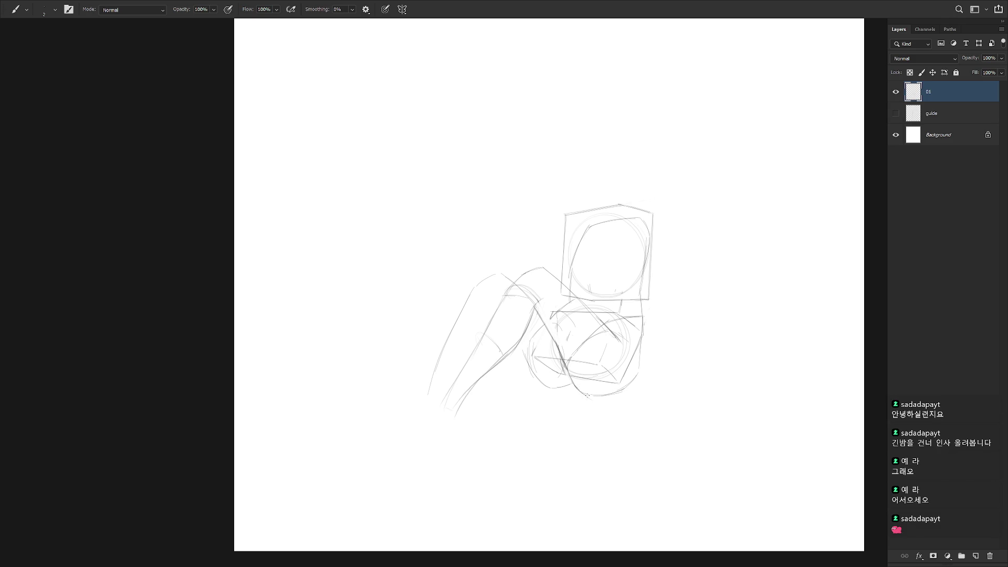
pyautogui.moveTo(597, 393); pyautogui.dragTo(631, 383)
pyautogui.hotkey('ctrl', 'z')
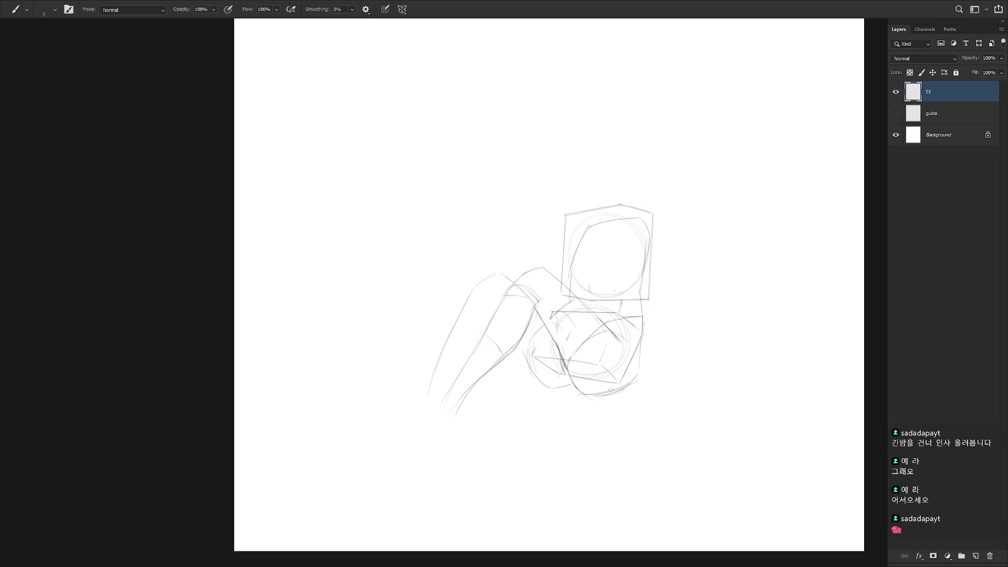
pyautogui.press('l')
pyautogui.moveTo(640, 296)
pyautogui.mouseDown()
pyautogui.moveTo(684, 226)
pyautogui.moveTo(552, 236)
pyautogui.moveTo(563, 281)
pyautogui.moveTo(581, 299)
pyautogui.moveTo(640, 301)
pyautogui.mouseUp()
# Delete the head box and circle and sketch a new tilted box's top and bottom edges.
pyautogui.hotkey('ctrl', 'd')
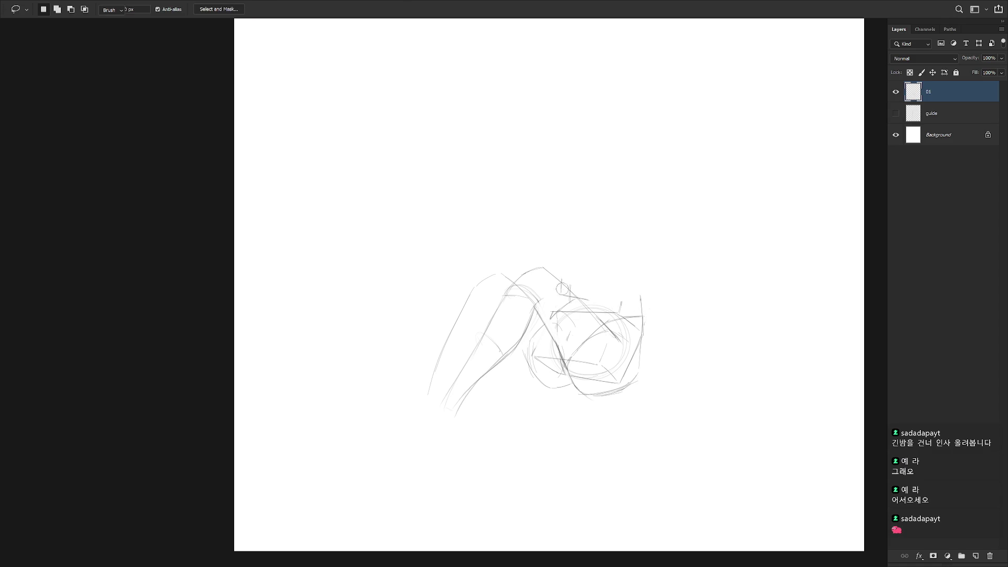
pyautogui.press('e')
pyautogui.press('b')
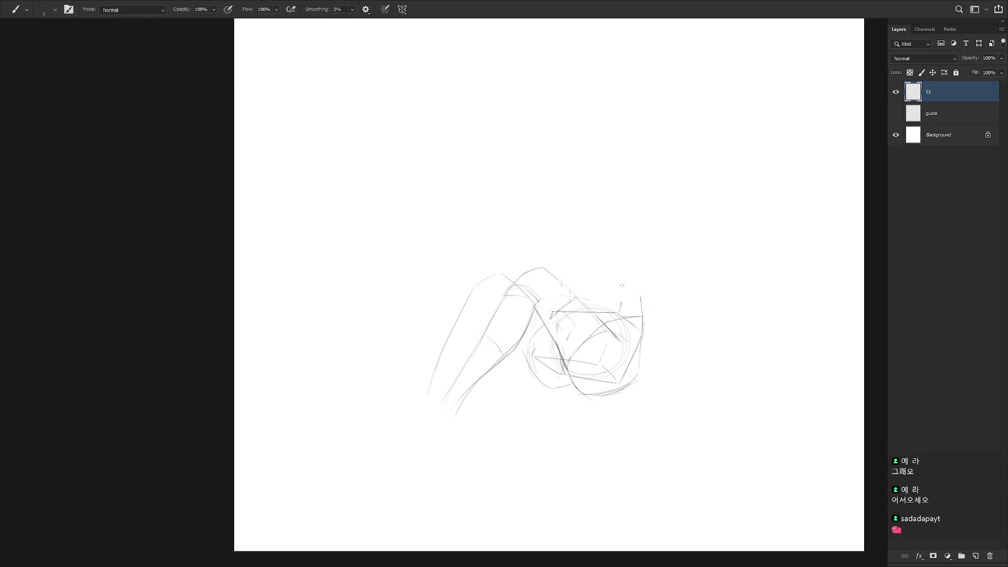
pyautogui.moveTo(607, 218)
pyautogui.mouseDown()
pyautogui.moveTo(667, 211)
pyautogui.moveTo(656, 216)
pyautogui.moveTo(649, 295)
pyautogui.mouseUp()
pyautogui.hotkey('ctrl', 'z')
pyautogui.moveTo(606, 221); pyautogui.dragTo(581, 292)
pyautogui.hotkey('ctrl', 'z')
pyautogui.moveTo(607, 223); pyautogui.dragTo(673, 216)
pyautogui.moveTo(587, 282); pyautogui.dragTo(652, 279)
pyautogui.moveTo(617, 222); pyautogui.dragTo(583, 279)
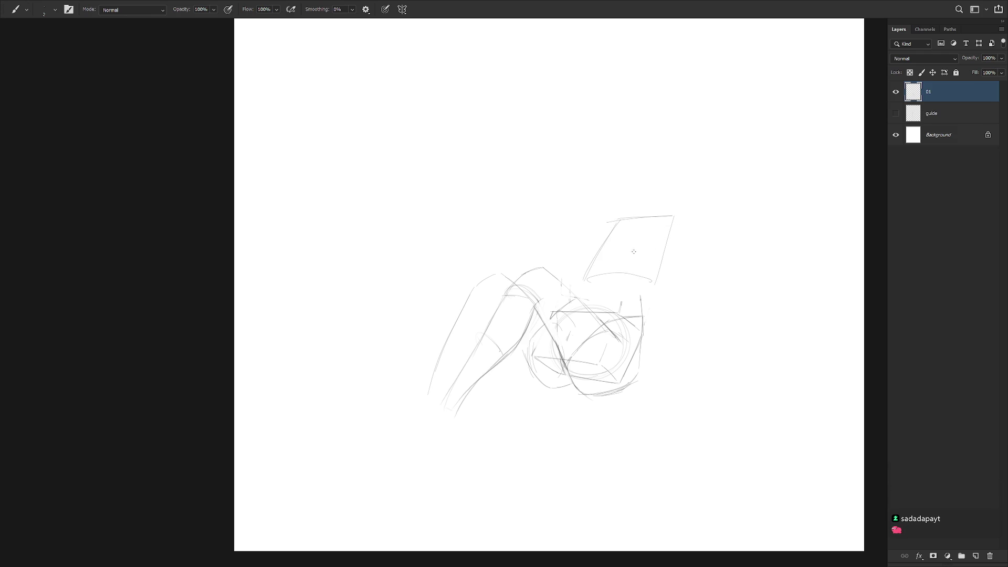
# Redraw the new box's curved bottom edge and left side, erasing its top-right corner.
pyautogui.hotkey('ctrl', 'z')
pyautogui.hotkey('ctrl', 'z')
pyautogui.hotkey('ctrl', 'z')
pyautogui.moveTo(602, 273); pyautogui.dragTo(653, 284)
pyautogui.moveTo(619, 216); pyautogui.dragTo(578, 282)
pyautogui.hotkey('ctrl', 'z')
pyautogui.press('e')
pyautogui.moveTo(674, 209)
pyautogui.mouseDown()
pyautogui.moveTo(671, 229)
pyautogui.moveTo(665, 210)
pyautogui.moveTo(677, 231)
pyautogui.mouseUp()
pyautogui.press('b')
# Nudge the new box left with free transform and redraw its left and right edges.
pyautogui.press('l')
pyautogui.moveTo(651, 293)
pyautogui.mouseDown()
pyautogui.moveTo(716, 218)
pyautogui.moveTo(581, 288)
pyautogui.moveTo(642, 292)
pyautogui.moveTo(635, 279)
pyautogui.mouseUp()
pyautogui.hotkey('ctrl', 't')
pyautogui.press('Return')
pyautogui.press('b')
pyautogui.moveTo(634, 306); pyautogui.dragTo(646, 281)
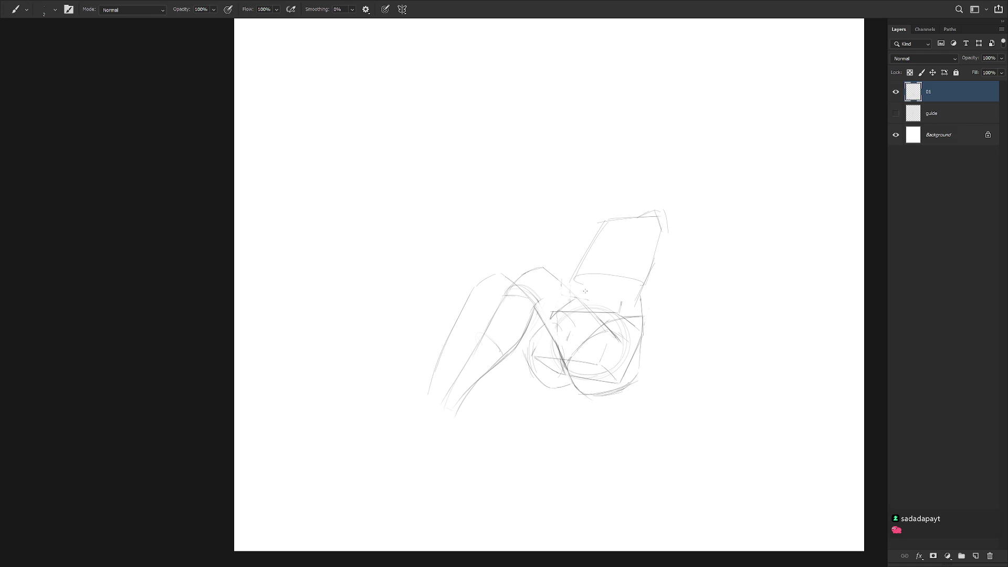
pyautogui.moveTo(575, 305); pyautogui.dragTo(577, 284)
pyautogui.moveTo(607, 223); pyautogui.dragTo(586, 257)
# Clean up the torso box's top-right corner and redraw its top edge.
pyautogui.press('e')
pyautogui.moveTo(654, 210)
pyautogui.mouseDown()
pyautogui.moveTo(652, 220)
pyautogui.moveTo(668, 212)
pyautogui.mouseUp()
pyautogui.press('b')
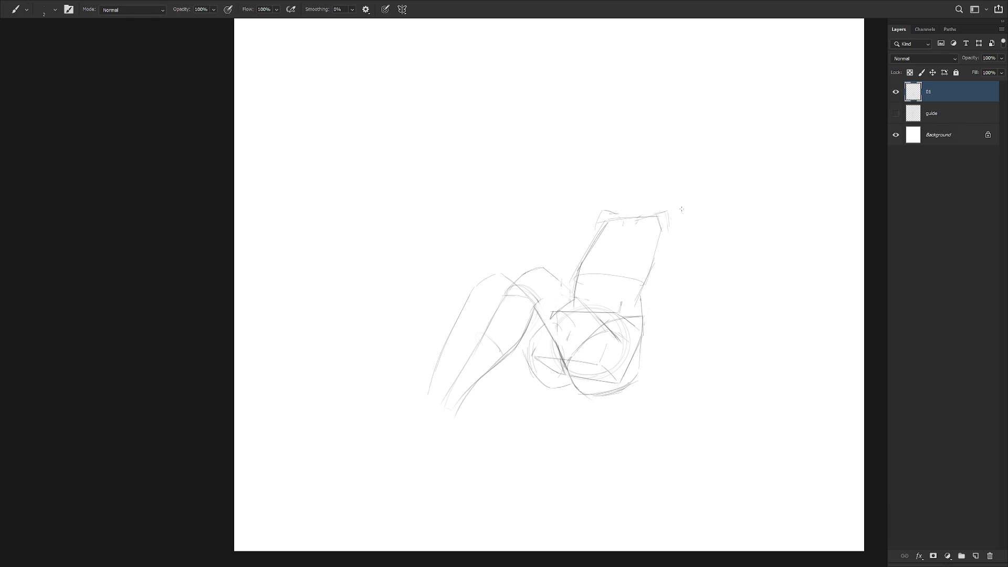
pyautogui.hotkey('ctrl', 'z')
pyautogui.moveTo(597, 217); pyautogui.dragTo(668, 218)
# Darken the top of the knee and draw the thigh's left edge down from it.
pyautogui.moveTo(527, 269); pyautogui.dragTo(517, 281)
pyautogui.press('e')
pyautogui.moveTo(531, 267)
pyautogui.mouseDown()
pyautogui.moveTo(503, 307)
pyautogui.moveTo(536, 270)
pyautogui.moveTo(529, 264)
pyautogui.moveTo(546, 272)
pyautogui.mouseUp()
pyautogui.press('b')
pyautogui.moveTo(514, 283); pyautogui.dragTo(492, 319)
pyautogui.moveTo(514, 277); pyautogui.dragTo(537, 268)
pyautogui.hotkey('ctrl', 'z')
pyautogui.moveTo(531, 265)
pyautogui.mouseDown()
pyautogui.moveTo(518, 271)
pyautogui.moveTo(554, 273)
pyautogui.mouseUp()
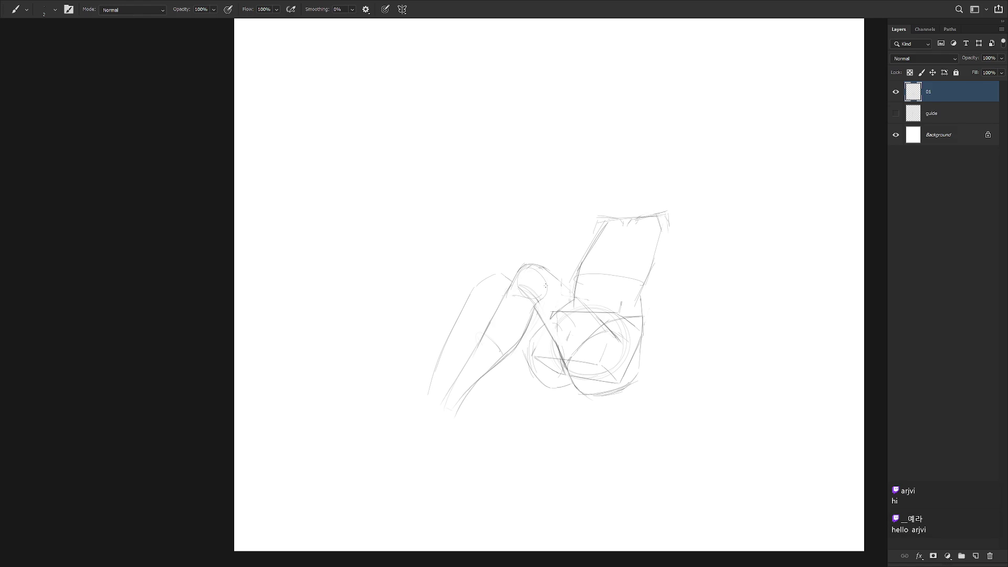
# Pencil a small round kneecap at the knee bend.
pyautogui.hotkey('shift', 'b')
pyautogui.moveTo(518, 290)
pyautogui.mouseDown()
pyautogui.moveTo(541, 292)
pyautogui.moveTo(511, 284)
pyautogui.mouseUp()
pyautogui.hotkey('ctrl', 'z')
pyautogui.hotkey('ctrl', 'z')
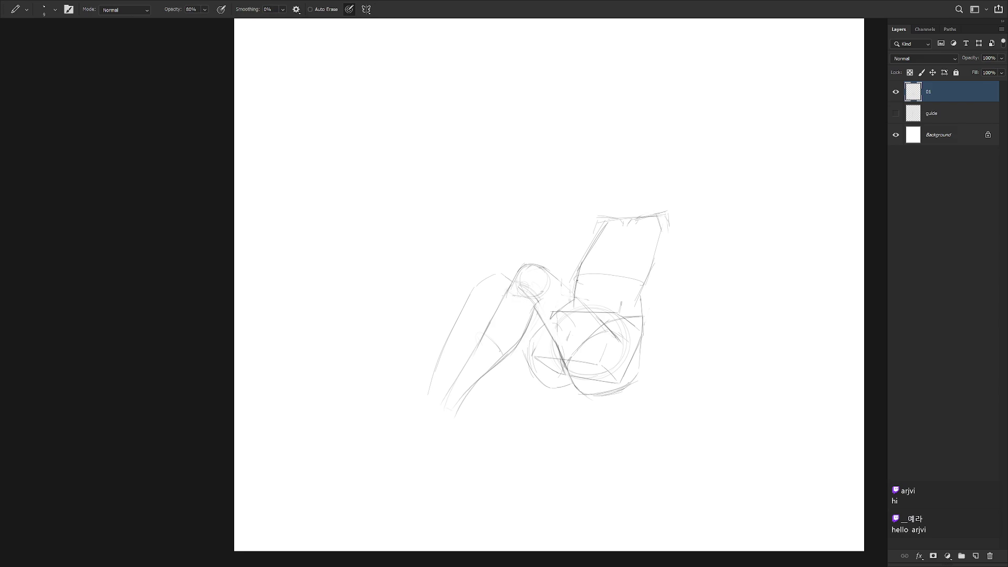
# Darken the form's lower-left edge with the hard-edged pencil.
pyautogui.press('b')
pyautogui.press('r')
pyautogui.moveTo(590, 292); pyautogui.dragTo(583, 325)
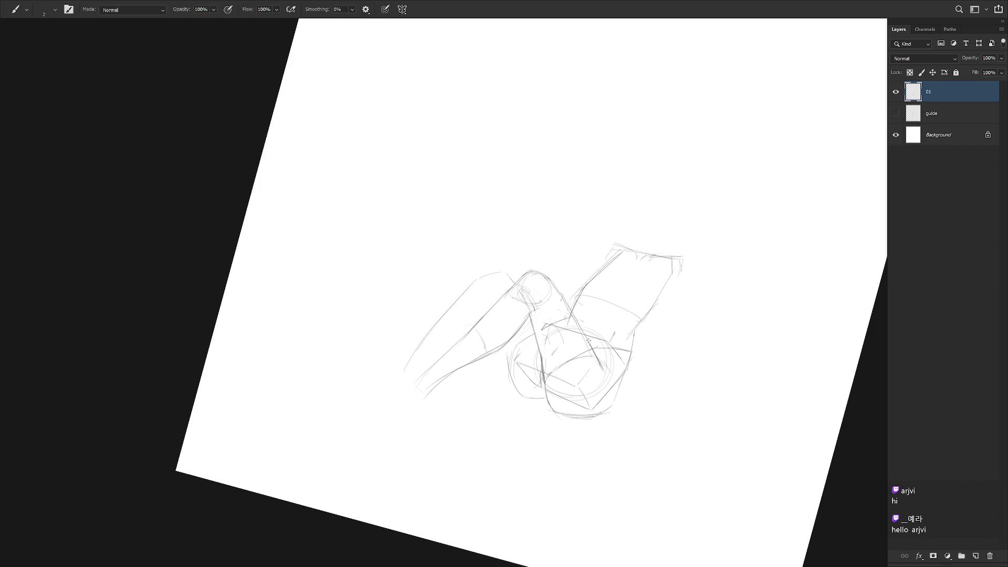
pyautogui.press('Escape')
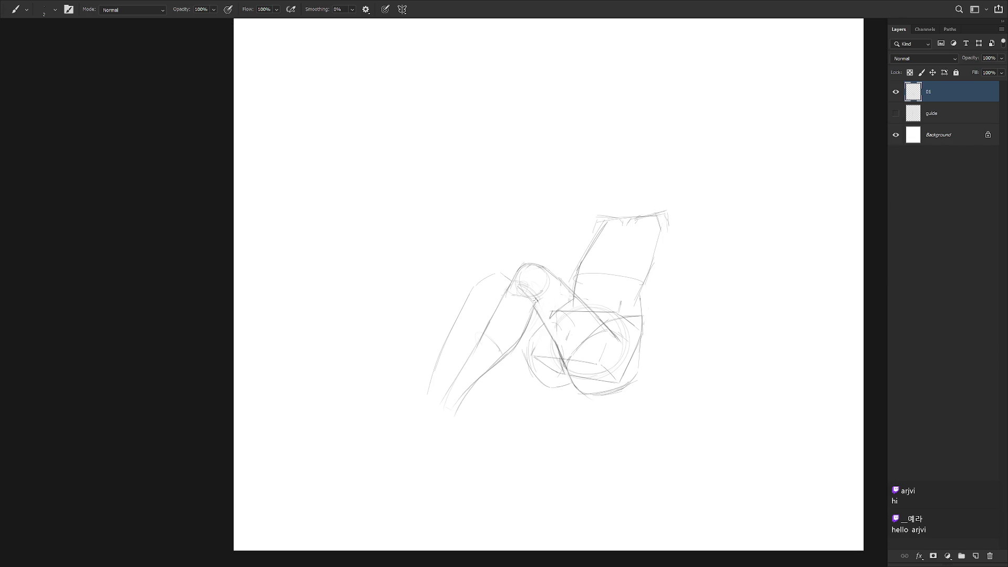
pyautogui.press('e')
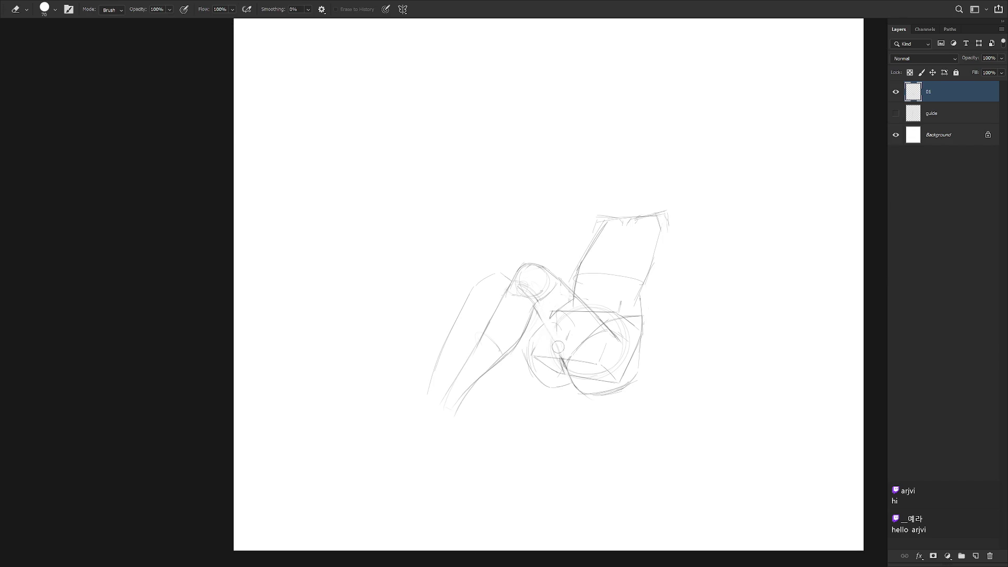
pyautogui.press('b')
pyautogui.hotkey('shift', 'b')
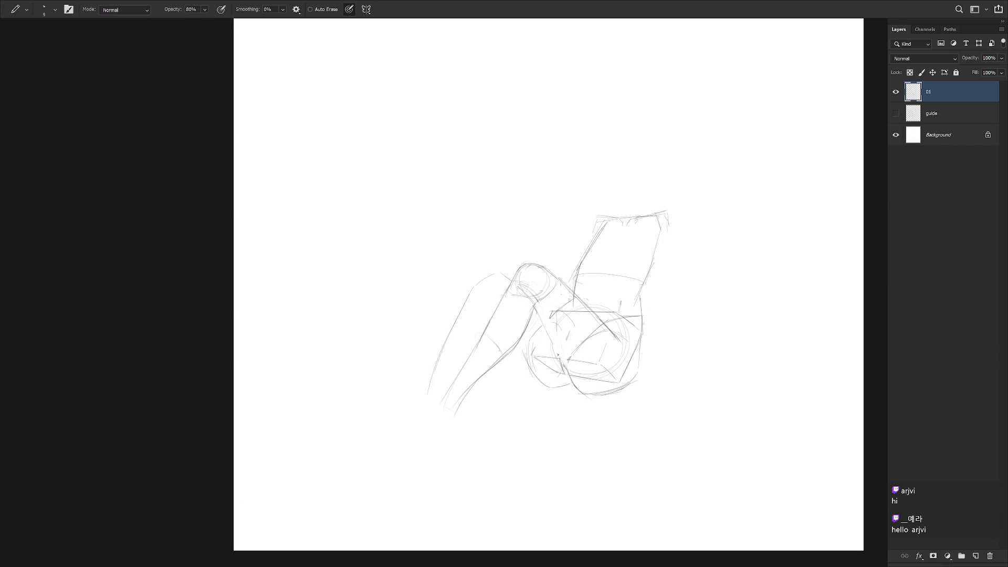
pyautogui.moveTo(551, 342)
pyautogui.mouseDown()
pyautogui.moveTo(575, 389)
pyautogui.moveTo(600, 395)
pyautogui.mouseUp()
# Redraw the left leg's contour and erase stray marks on the lower contour.
pyautogui.press('e')
pyautogui.moveTo(450, 327)
pyautogui.mouseDown()
pyautogui.moveTo(434, 370)
pyautogui.moveTo(461, 312)
pyautogui.mouseUp()
pyautogui.moveTo(442, 353); pyautogui.dragTo(430, 383)
pyautogui.press('e')
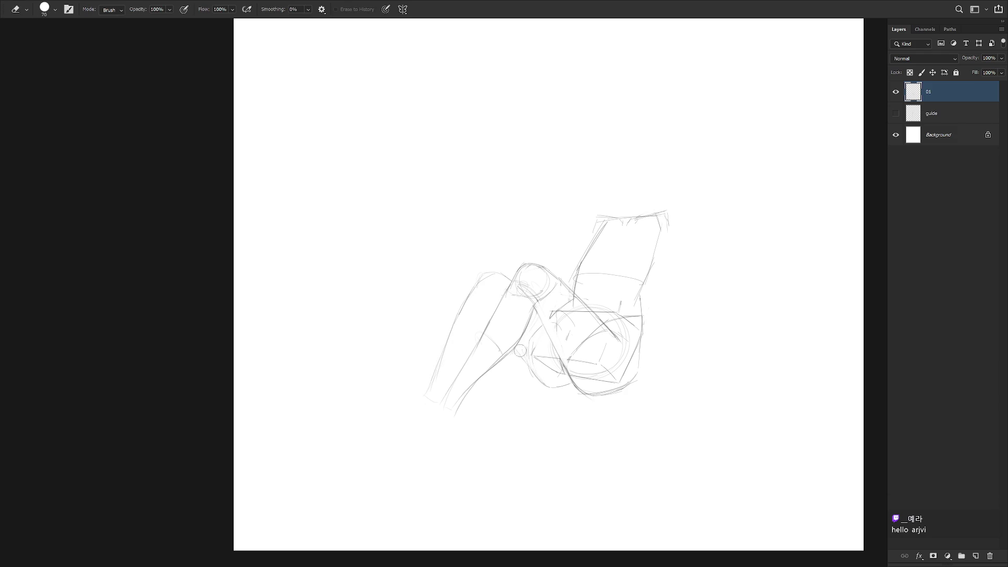
pyautogui.press('b')
pyautogui.press('e')
pyautogui.moveTo(552, 352)
pyautogui.mouseDown()
pyautogui.moveTo(569, 383)
pyautogui.moveTo(559, 357)
pyautogui.mouseUp()
pyautogui.press('b')
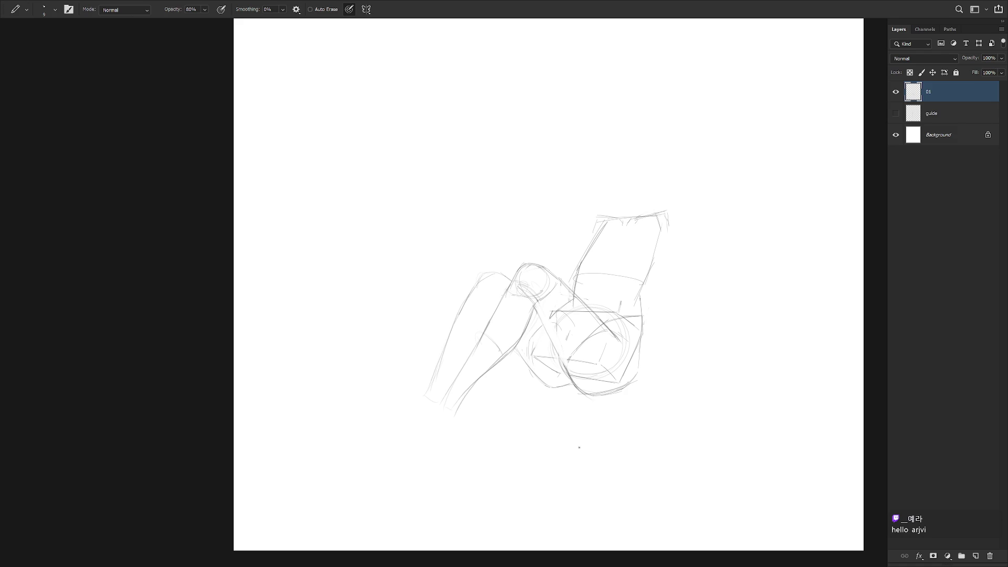
# Draw the second leg's rounded knee and darken the lower contour toward the bottom right.
pyautogui.moveTo(474, 283)
pyautogui.mouseDown()
pyautogui.moveTo(466, 303)
pyautogui.moveTo(480, 275)
pyautogui.moveTo(475, 282)
pyautogui.mouseUp()
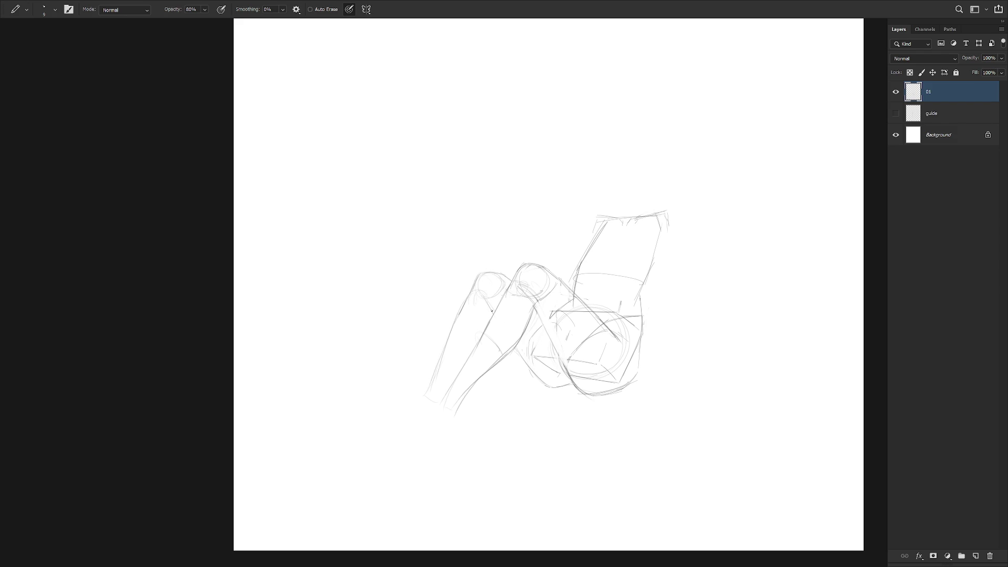
pyautogui.moveTo(485, 302); pyautogui.dragTo(491, 310)
pyautogui.moveTo(530, 368)
pyautogui.mouseDown()
pyautogui.moveTo(549, 386)
pyautogui.moveTo(568, 384)
pyautogui.mouseUp()
pyautogui.press('e')
pyautogui.press('b')
pyautogui.moveTo(590, 391); pyautogui.dragTo(610, 393)
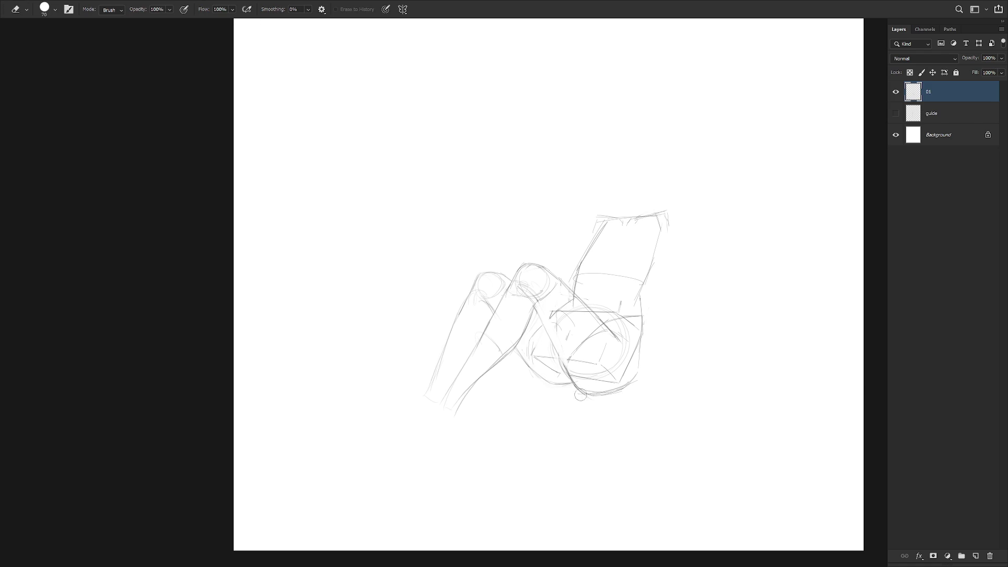
# Smudge the figure's lower contour at 8% to soften it.
pyautogui.press('r')
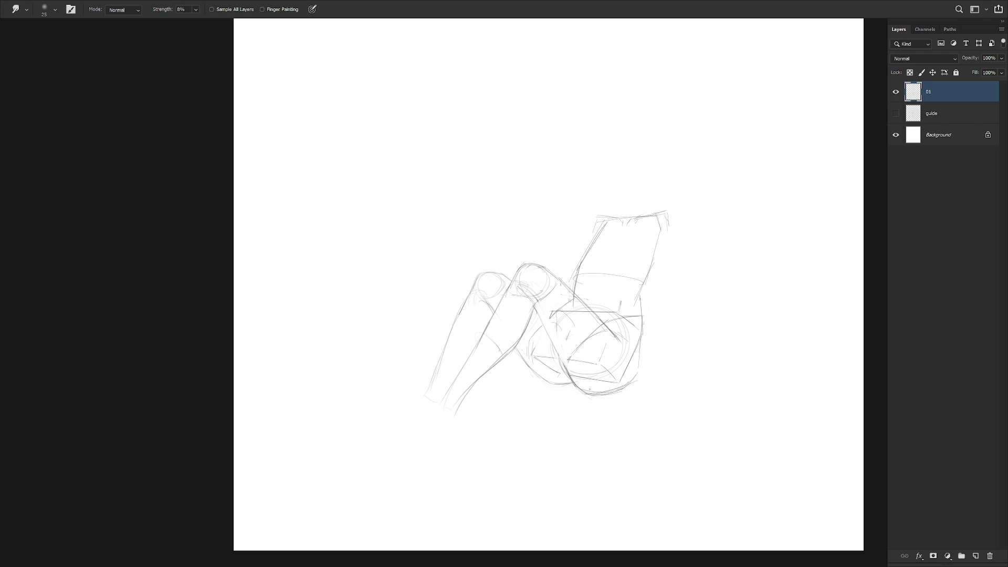
pyautogui.moveTo(586, 388); pyautogui.dragTo(633, 382)
pyautogui.press('e')
# With the pencil, darken the lower body's right contour and add a short stroke higher up.
pyautogui.press('b')
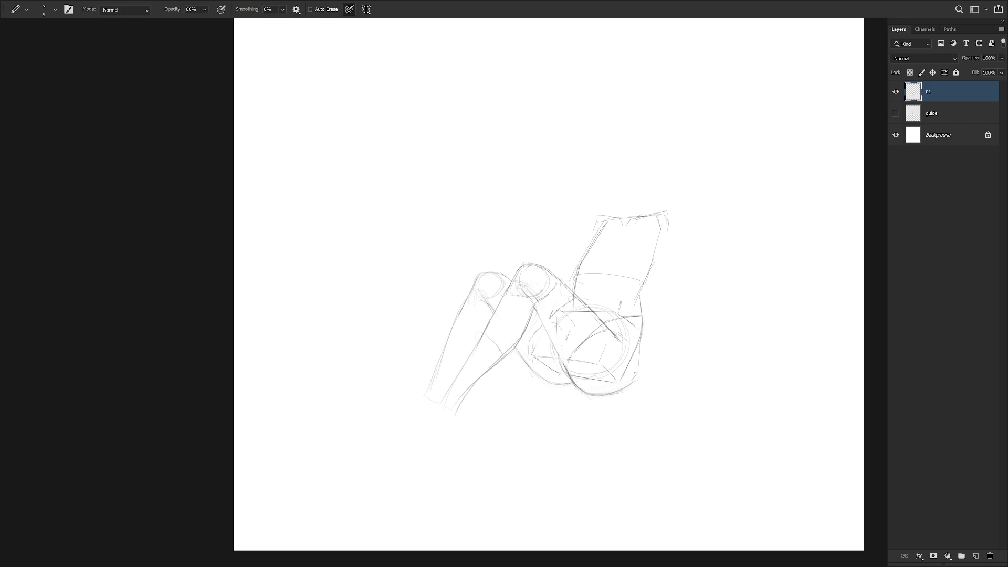
pyautogui.moveTo(642, 343); pyautogui.dragTo(631, 377)
pyautogui.moveTo(642, 289); pyautogui.dragTo(636, 305)
# Leave full-screen mode and move the sketch to the page's upper left.
pyautogui.press('f')
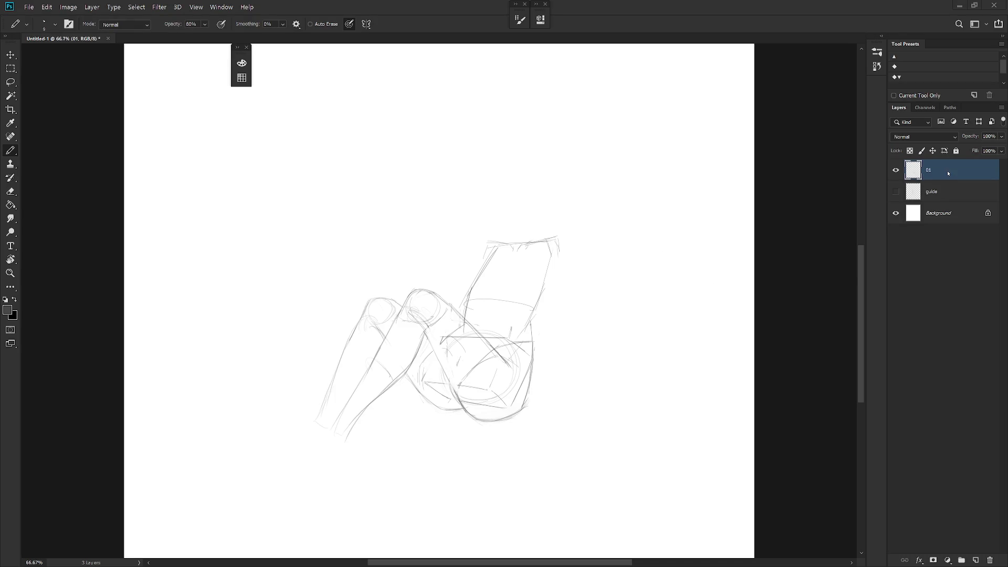
pyautogui.scroll(-3, 551, 342)
pyautogui.press('v')
pyautogui.moveTo(541, 346)
pyautogui.mouseDown()
pyautogui.moveTo(452, 180)
pyautogui.moveTo(432, 162)
pyautogui.mouseUp()
# Create a new layer named 02 and zoom to 50% on the empty lower page.
pyautogui.hotkey('ctrl', 'shift', 'n')
pyautogui.write('02')
pyautogui.press('Return')
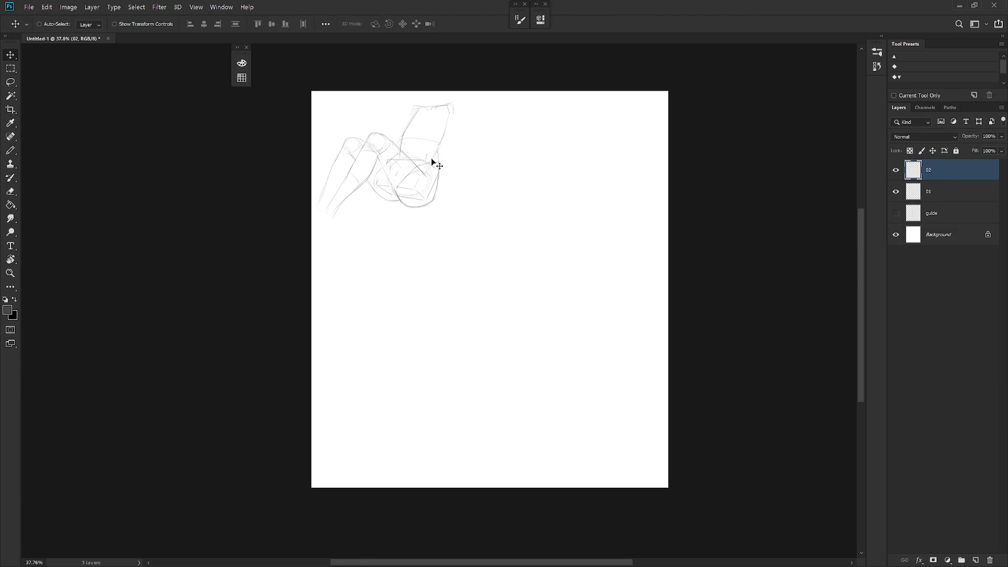
pyautogui.keyDown('ctrl'); pyautogui.click(622, 389); pyautogui.keyUp('ctrl')
pyautogui.keyDown('ctrl'); pyautogui.click(590, 393); pyautogui.keyUp('ctrl')
pyautogui.press('b')
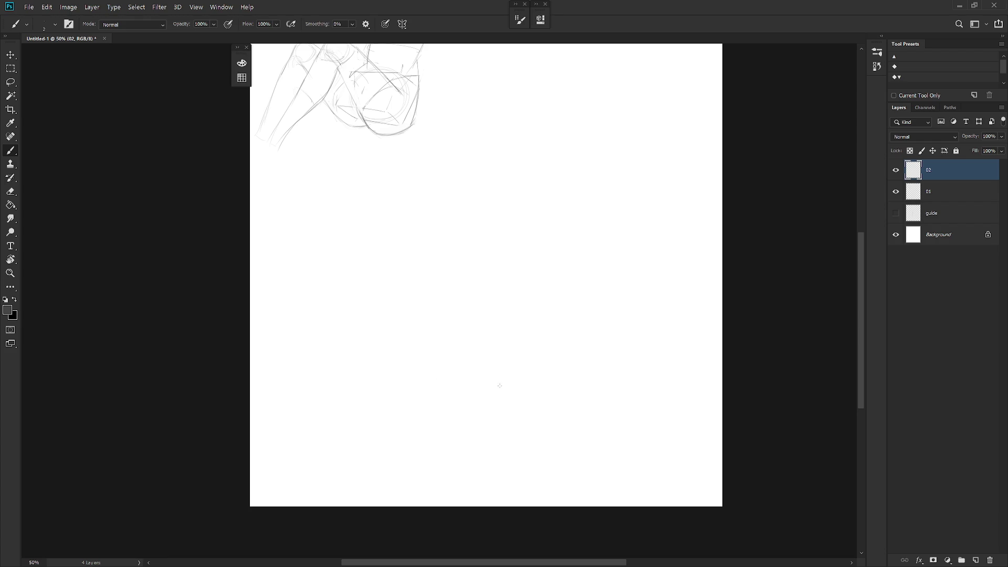
# Try curved strokes across the lower page, undoing the extras.
pyautogui.moveTo(361, 366); pyautogui.dragTo(582, 408)
pyautogui.moveTo(360, 364); pyautogui.dragTo(598, 435)
pyautogui.hotkey('ctrl', 'z')
pyautogui.hotkey('ctrl', 'z')
pyautogui.moveTo(355, 360)
pyautogui.mouseDown()
pyautogui.moveTo(597, 435)
pyautogui.moveTo(425, 387)
pyautogui.moveTo(512, 413)
pyautogui.mouseUp()
pyautogui.hotkey('ctrl', 'z')
pyautogui.hotkey('ctrl', 'z')
# Rotate the view about 52° and draw a long, darkened curved line on the left.
pyautogui.press('r')
pyautogui.moveTo(309, 342)
pyautogui.mouseDown()
pyautogui.moveTo(310, 258)
pyautogui.moveTo(326, 222)
pyautogui.mouseUp()
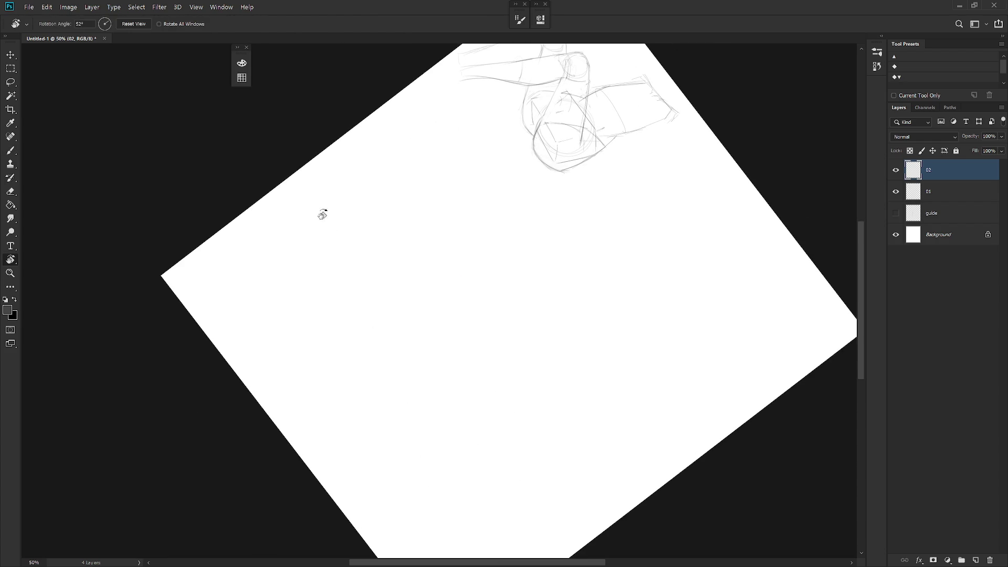
pyautogui.press('b')
pyautogui.moveTo(338, 270)
pyautogui.mouseDown()
pyautogui.moveTo(349, 341)
pyautogui.moveTo(407, 485)
pyautogui.mouseUp()
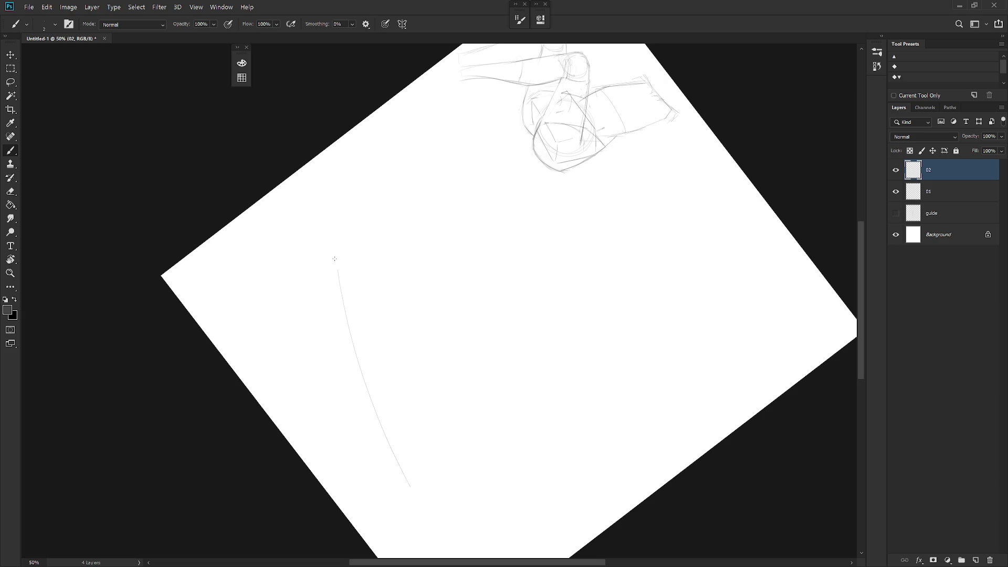
pyautogui.hotkey('ctrl', 'z')
pyautogui.moveTo(336, 259)
pyautogui.mouseDown()
pyautogui.moveTo(358, 361)
pyautogui.moveTo(407, 478)
pyautogui.mouseUp()
pyautogui.moveTo(336, 266)
pyautogui.mouseDown()
pyautogui.moveTo(350, 342)
pyautogui.moveTo(406, 479)
pyautogui.mouseUp()
pyautogui.moveTo(334, 265); pyautogui.dragTo(363, 379)
# Re-rotate the view and attempt the second curved line on the right, redrawing it several times.
pyautogui.moveTo(429, 521); pyautogui.dragTo(602, 450)
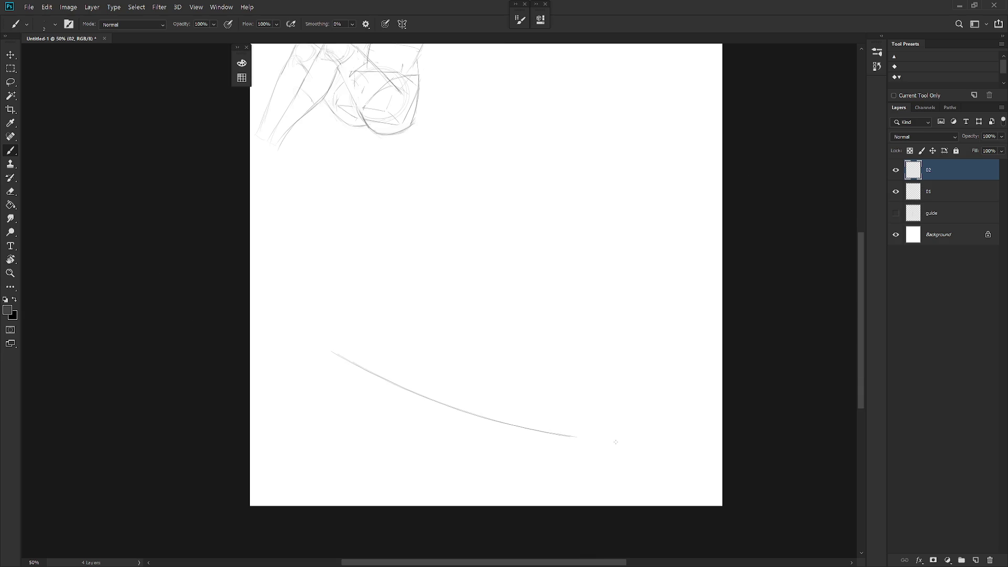
pyautogui.moveTo(675, 382); pyautogui.dragTo(498, 414)
pyautogui.moveTo(495, 260); pyautogui.dragTo(585, 393)
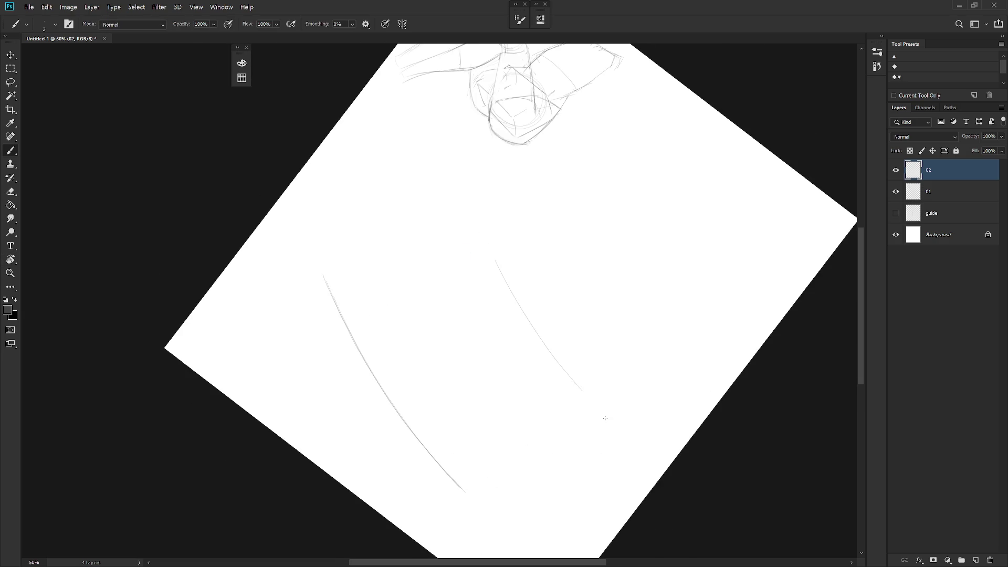
pyautogui.moveTo(490, 267); pyautogui.dragTo(588, 399)
pyautogui.hotkey('ctrl', 'z')
pyautogui.hotkey('ctrl', 'z')
pyautogui.moveTo(523, 310); pyautogui.dragTo(559, 359)
pyautogui.hotkey('ctrl', 'z')
pyautogui.hotkey('ctrl', 'z')
pyautogui.moveTo(536, 318); pyautogui.dragTo(627, 407)
pyautogui.hotkey('ctrl', 'z')
pyautogui.moveTo(535, 315); pyautogui.dragTo(637, 484)
# Rotate the view back and finalize the right-hand curve, extending it downward.
pyautogui.press('r')
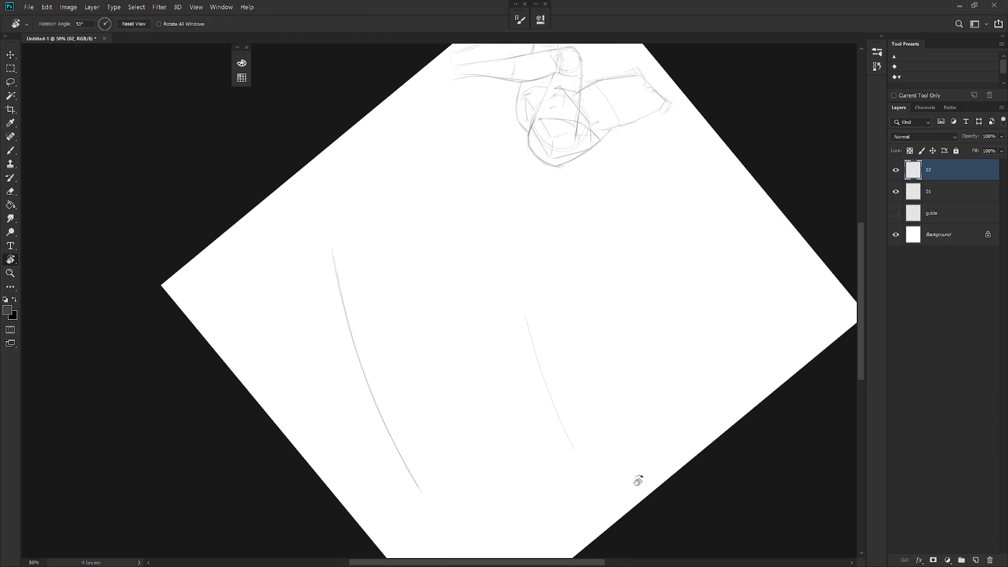
pyautogui.moveTo(610, 404); pyautogui.dragTo(506, 250)
pyautogui.hotkey('ctrl', 'z')
pyautogui.moveTo(525, 319); pyautogui.dragTo(556, 401)
pyautogui.moveTo(505, 251); pyautogui.dragTo(534, 345)
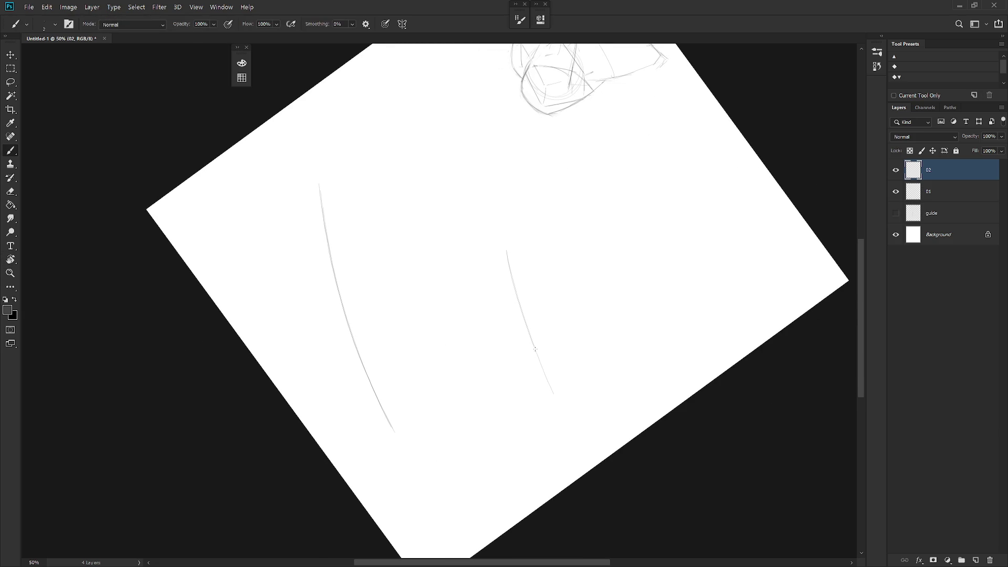
pyautogui.moveTo(509, 268)
pyautogui.mouseDown()
pyautogui.moveTo(544, 364)
pyautogui.moveTo(521, 403)
pyautogui.moveTo(601, 395)
pyautogui.mouseUp()
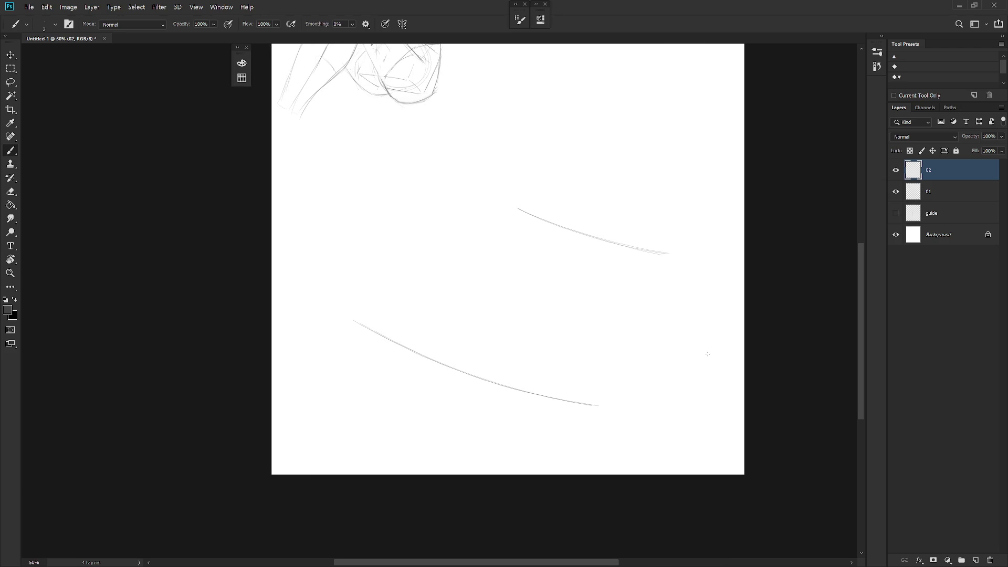
# Draw the diagonal floor line from the left curve up to the upper curve, redoing it several times.
pyautogui.moveTo(368, 307); pyautogui.dragTo(496, 243)
pyautogui.hotkey('ctrl', 'z')
pyautogui.hotkey('ctrl', 'z')
pyautogui.moveTo(369, 309); pyautogui.dragTo(478, 257)
pyautogui.keyDown('shift'); pyautogui.click(461, 266); pyautogui.keyUp('shift')
pyautogui.hotkey('ctrl', 'z')
pyautogui.hotkey('ctrl', 'z')
pyautogui.hotkey('ctrl', 'z')
pyautogui.keyDown('shift'); pyautogui.click(532, 227); pyautogui.keyUp('shift')
pyautogui.hotkey('ctrl', 'z')
pyautogui.keyDown('shift'); pyautogui.click(532, 228); pyautogui.keyUp('shift')
# Draw the right edge line of the floor shape, removing stray strokes.
pyautogui.hotkey('ctrl', 'z')
pyautogui.moveTo(471, 261); pyautogui.dragTo(533, 230)
pyautogui.hotkey('ctrl', 'z')
pyautogui.moveTo(474, 260)
pyautogui.mouseDown()
pyautogui.moveTo(586, 204)
pyautogui.moveTo(524, 219)
pyautogui.moveTo(689, 269)
pyautogui.moveTo(613, 227)
pyautogui.mouseUp()
# Lasso the upper curve and rotate it by -6.0°.
pyautogui.press('l')
pyautogui.hotkey('ctrl', 't')
pyautogui.moveTo(712, 193); pyautogui.dragTo(709, 182)
pyautogui.press('Return')
pyautogui.hotkey('ctrl', 'd')
pyautogui.press('b')
pyautogui.moveTo(672, 213); pyautogui.dragTo(604, 382)
pyautogui.moveTo(664, 236); pyautogui.dragTo(612, 367)
pyautogui.hotkey('ctrl', 'z')
pyautogui.moveTo(632, 311); pyautogui.dragTo(602, 386)
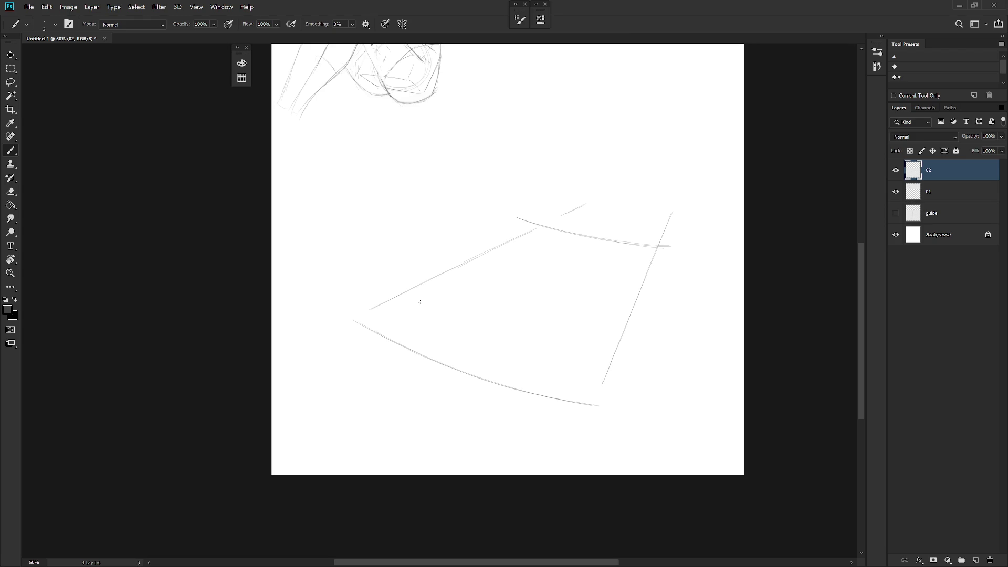
pyautogui.hotkey('ctrl', 'z')
pyautogui.hotkey('ctrl', 'z')
# Draw the vertical guide line with the view rotated about 20°, then reset the view upright.
pyautogui.press('e')
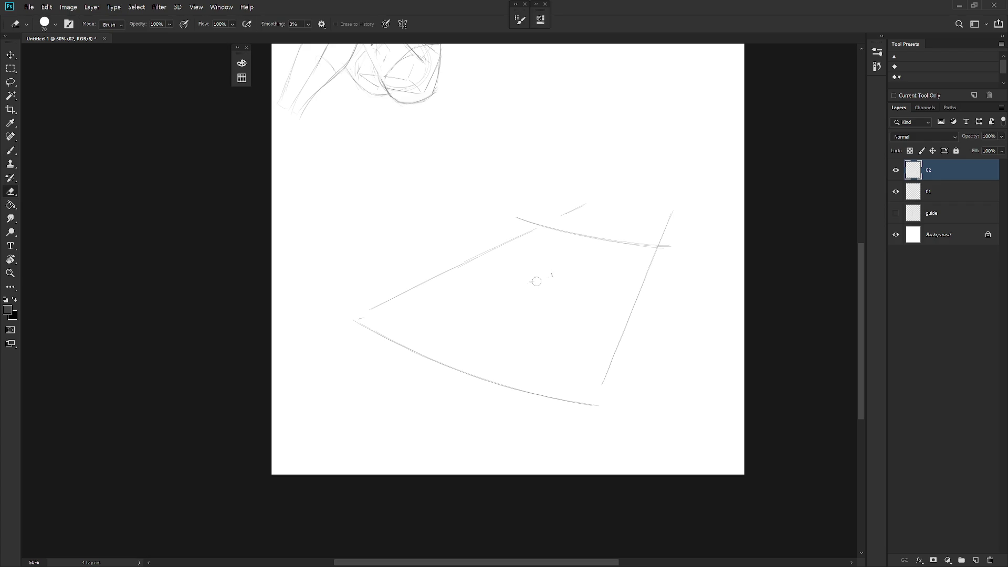
pyautogui.press('r')
pyautogui.moveTo(543, 277)
pyautogui.mouseDown()
pyautogui.moveTo(560, 405)
pyautogui.moveTo(559, 290)
pyautogui.mouseUp()
pyautogui.press('b')
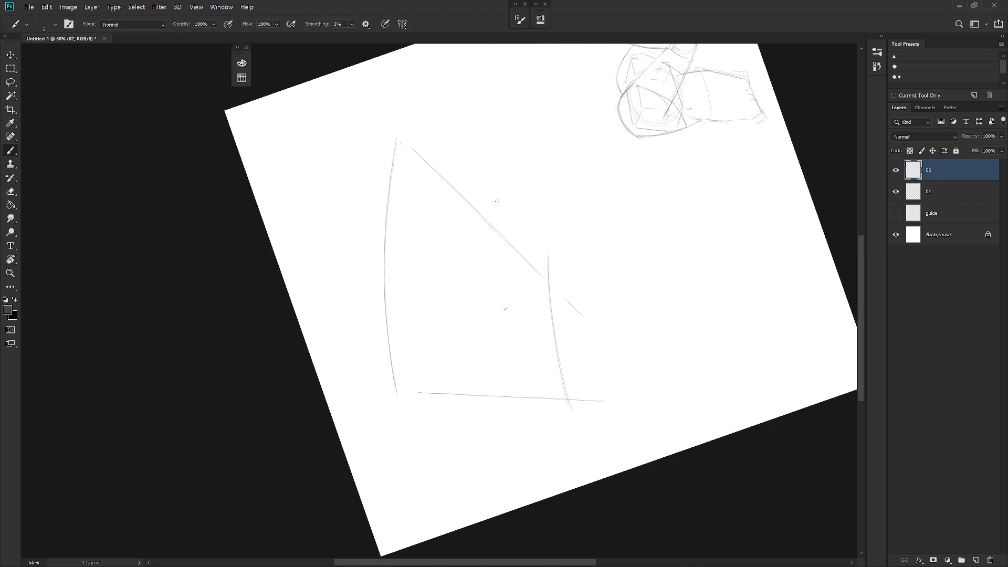
pyautogui.moveTo(499, 229); pyautogui.dragTo(503, 318)
pyautogui.hotkey('ctrl', 'z')
pyautogui.moveTo(499, 215); pyautogui.dragTo(512, 407)
pyautogui.hotkey('ctrl', 'z')
pyautogui.moveTo(498, 227); pyautogui.dragTo(513, 383)
pyautogui.moveTo(501, 282); pyautogui.dragTo(510, 359)
pyautogui.press('Escape')
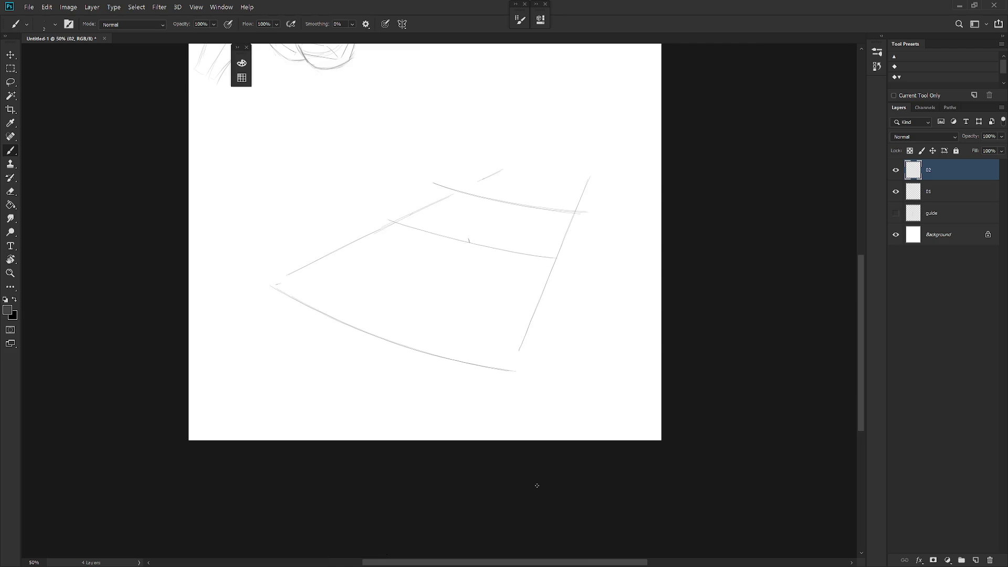
# Cancel the new-layer dialog and pan the view down and right.
pyautogui.hotkey('ctrl', 'shift', 'n')
pyautogui.press('Escape')
pyautogui.moveTo(584, 377); pyautogui.dragTo(621, 419)
# Rename layer 02 to '02) guide'.
pyautogui.doubleClick(928, 170)
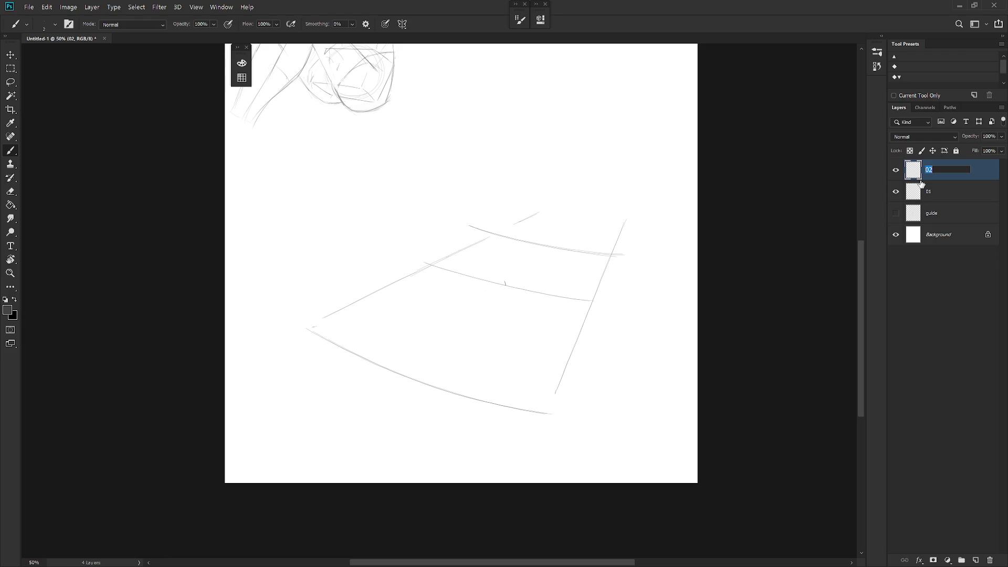
pyautogui.press('Right')
pyautogui.write('guide')
pyautogui.press('Return')
# Add a new layer named 02 above the guide layer and select it for drawing.
pyautogui.hotkey('ctrl', 'shift', 'n')
pyautogui.write('02')
pyautogui.press('Return')
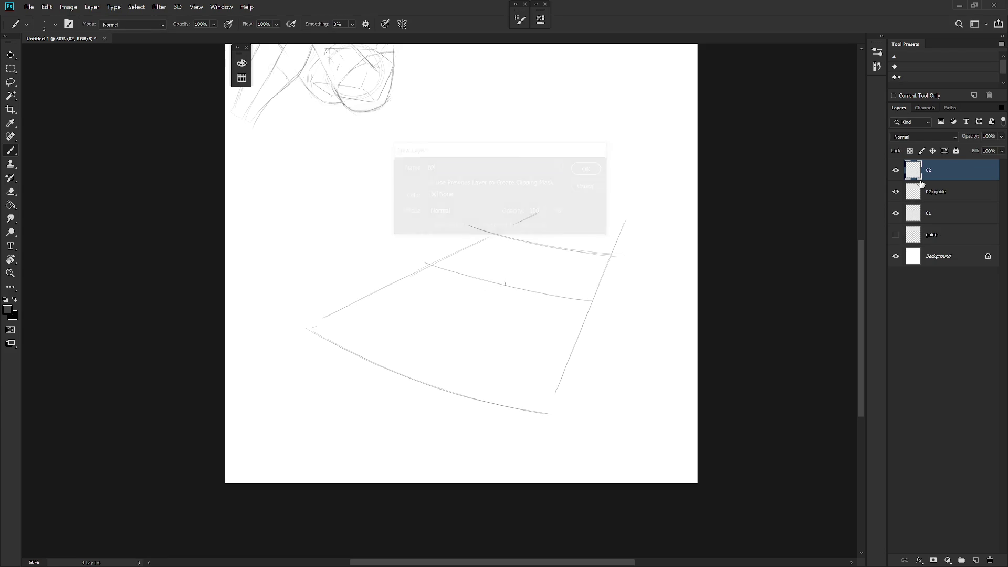
pyautogui.moveTo(530, 301); pyautogui.dragTo(558, 324)
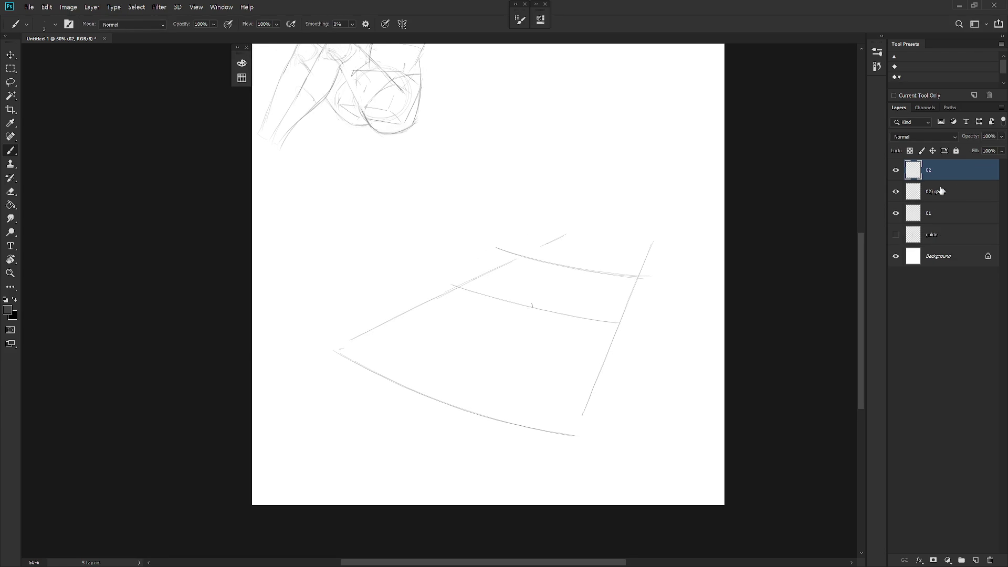
pyautogui.click(916, 194)
pyautogui.click(961, 170)
# Sketch the box's vertical, slanted and top edges below the floor curve.
pyautogui.moveTo(547, 268); pyautogui.dragTo(585, 274)
pyautogui.hotkey('ctrl', 'z')
pyautogui.hotkey('ctrl', 'z')
pyautogui.moveTo(545, 220)
pyautogui.mouseDown()
pyautogui.moveTo(530, 265)
pyautogui.moveTo(533, 232)
pyautogui.mouseUp()
pyautogui.hotkey('ctrl', 'z')
pyautogui.hotkey('ctrl', 'z')
pyautogui.hotkey('ctrl', 'z')
pyautogui.moveTo(536, 267); pyautogui.dragTo(534, 226)
pyautogui.moveTo(594, 270)
pyautogui.mouseDown()
pyautogui.moveTo(619, 254)
pyautogui.moveTo(520, 234)
pyautogui.moveTo(560, 232)
pyautogui.mouseUp()
pyautogui.press('r')
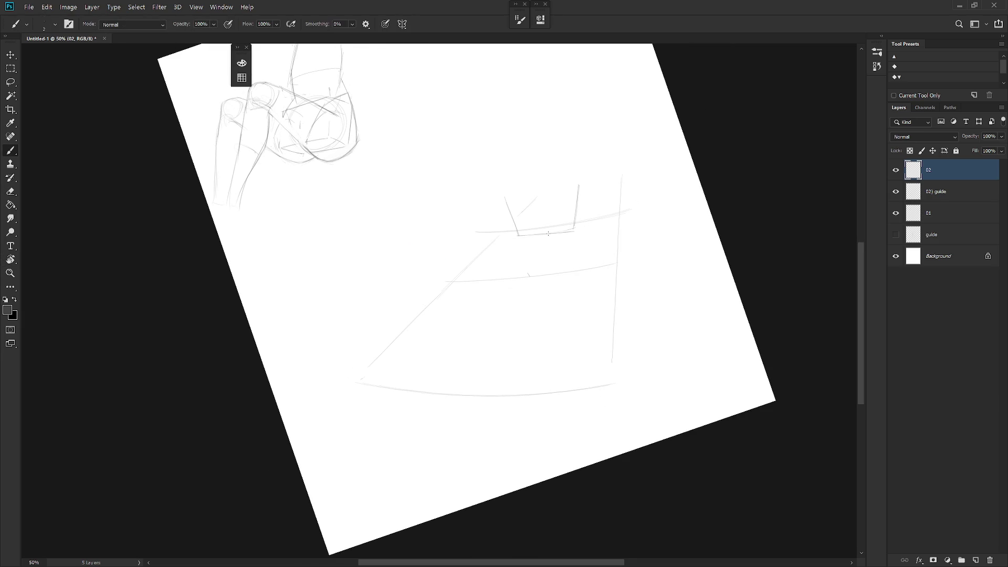
pyautogui.moveTo(552, 191); pyautogui.dragTo(578, 184)
pyautogui.press('Escape')
# Shift the box up-right and draw its left and right wheel circles.
pyautogui.moveTo(594, 269); pyautogui.dragTo(601, 253)
pyautogui.hotkey('ctrl', 'z')
pyautogui.moveTo(528, 237)
pyautogui.mouseDown()
pyautogui.moveTo(519, 253)
pyautogui.moveTo(529, 238)
pyautogui.mouseUp()
pyautogui.moveTo(610, 276); pyautogui.dragTo(619, 266)
# Redraw the box's left edge and make its right edge more vertical.
pyautogui.hotkey('ctrl', 't')
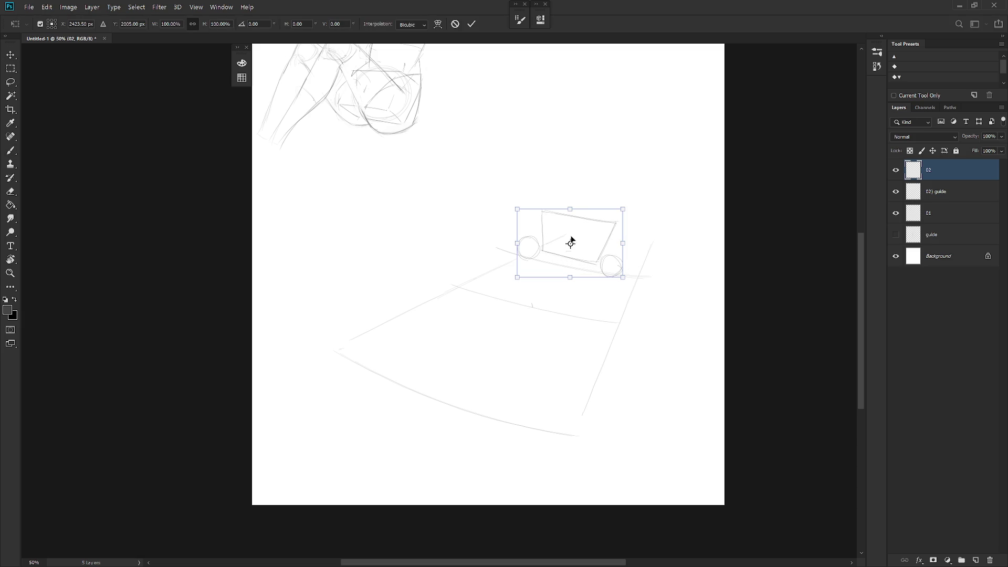
pyautogui.press('Return')
pyautogui.press('b')
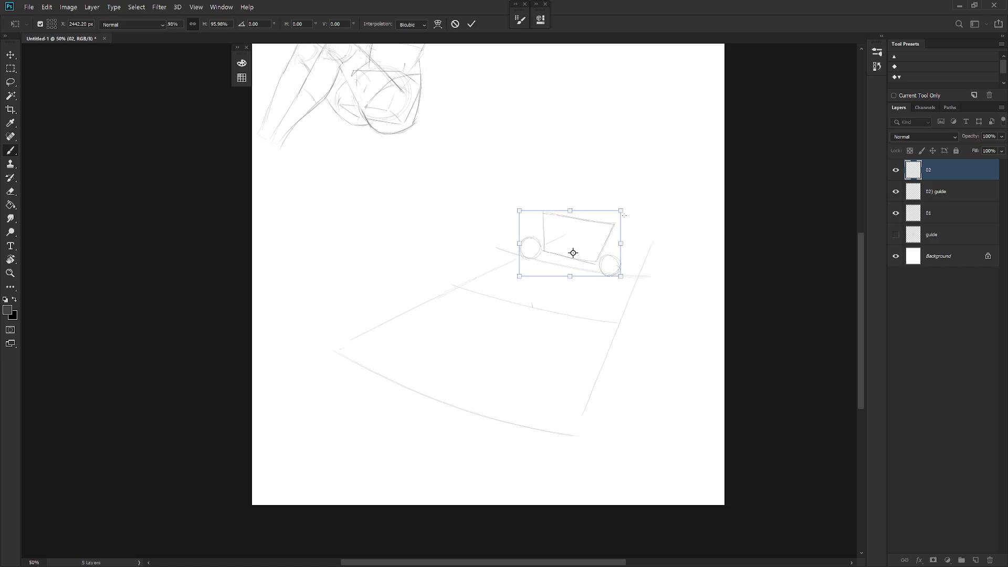
pyautogui.scroll(1, 602, 257)
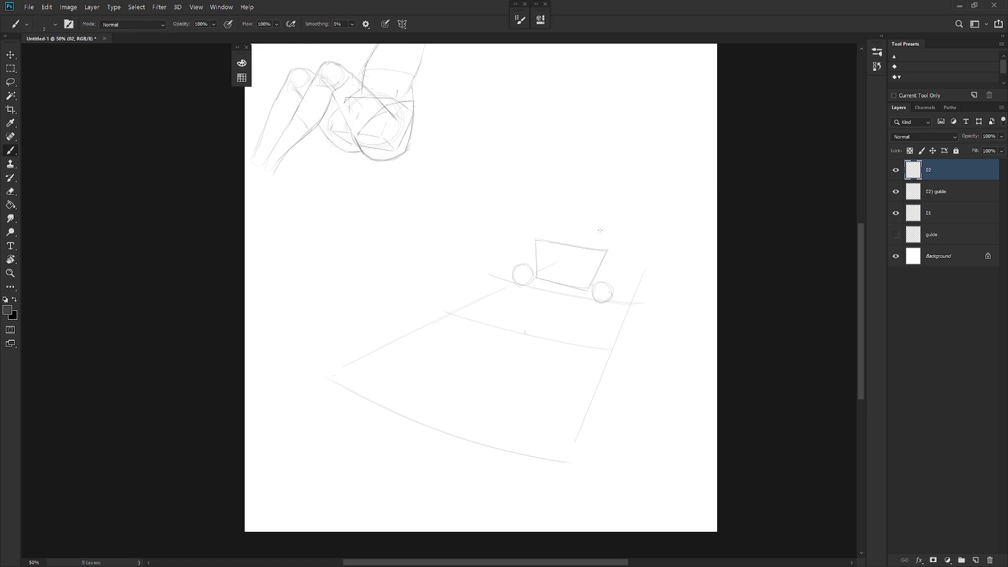
pyautogui.press('e')
pyautogui.moveTo(536, 239); pyautogui.dragTo(535, 266)
pyautogui.press('b')
pyautogui.press('e')
pyautogui.press('b')
pyautogui.moveTo(598, 274)
pyautogui.mouseDown()
pyautogui.moveTo(586, 289)
pyautogui.moveTo(594, 287)
pyautogui.mouseUp()
pyautogui.press('e')
# Redraw the box's top edge darker with the view tilted about 12°.
pyautogui.press('l')
pyautogui.moveTo(543, 227)
pyautogui.mouseDown()
pyautogui.moveTo(574, 260)
pyautogui.moveTo(631, 251)
pyautogui.mouseUp()
pyautogui.press('r')
pyautogui.moveTo(609, 294); pyautogui.dragTo(604, 265)
pyautogui.press('b')
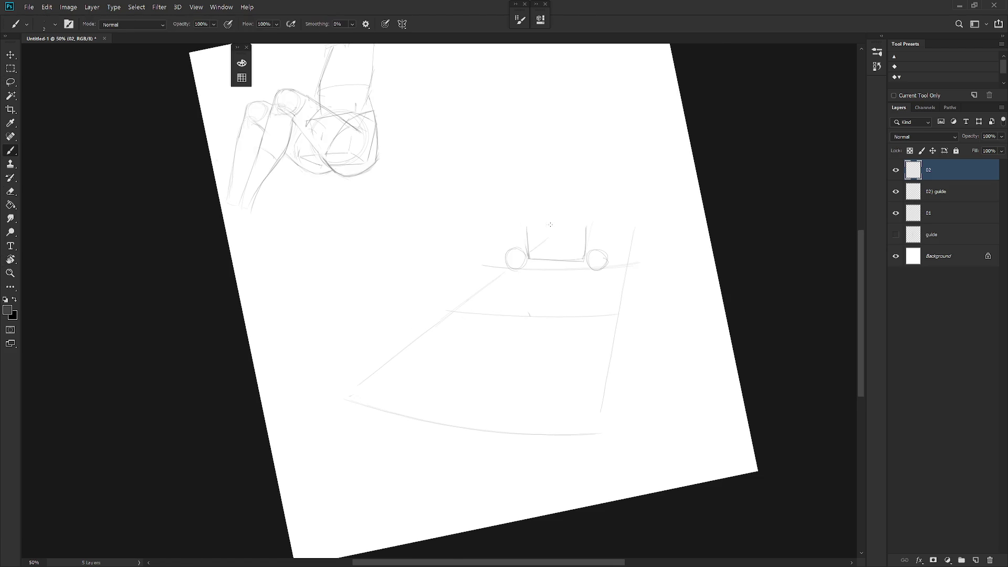
pyautogui.moveTo(527, 225); pyautogui.dragTo(585, 224)
pyautogui.press('Escape')
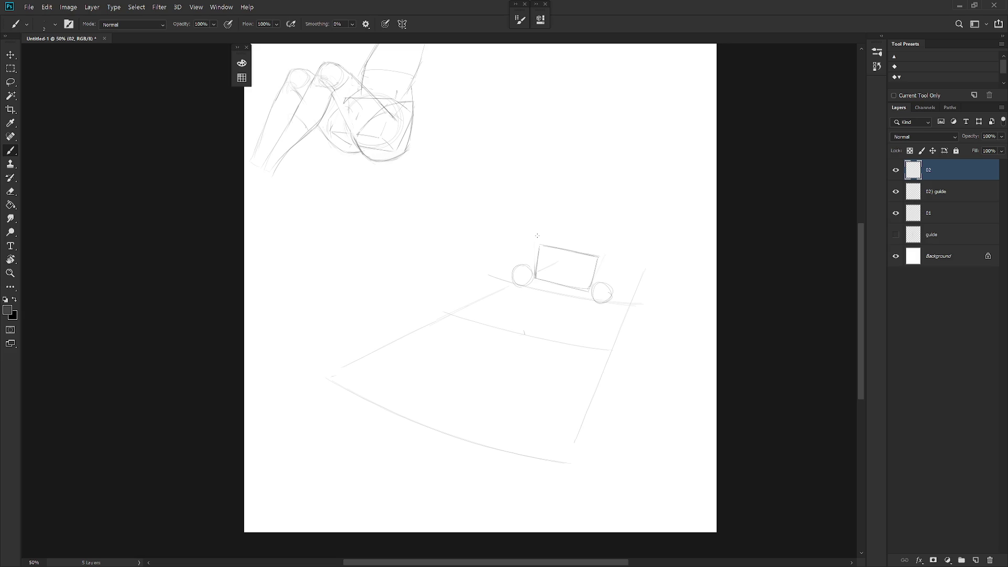
# Add a curve under the left wheel and a vertical line at it.
pyautogui.press('e')
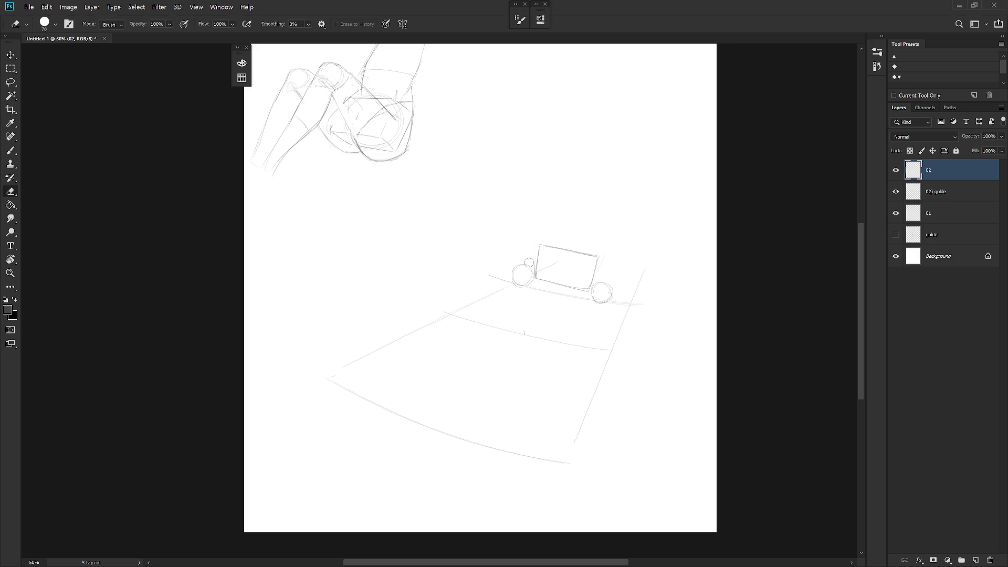
pyautogui.press('b')
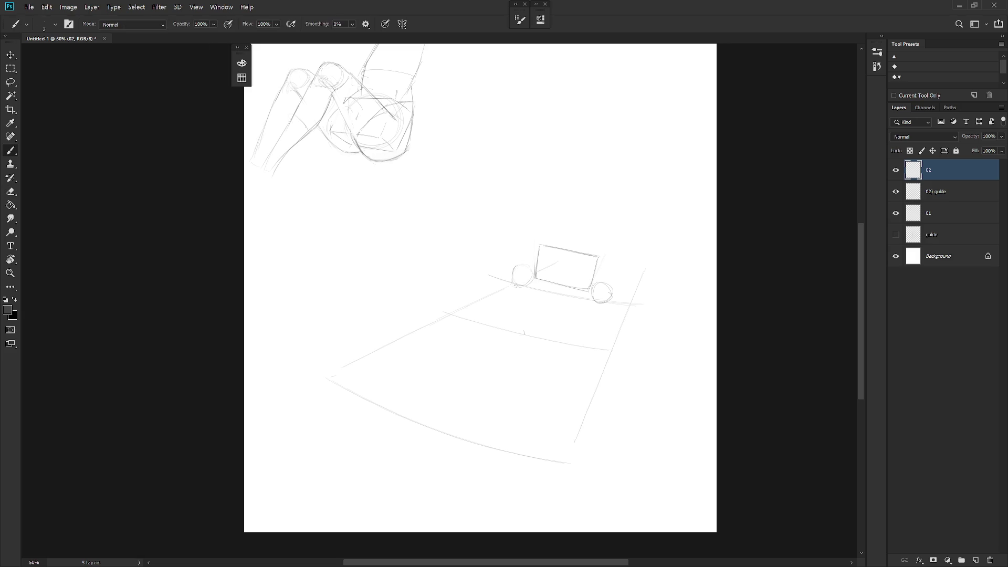
pyautogui.press('e')
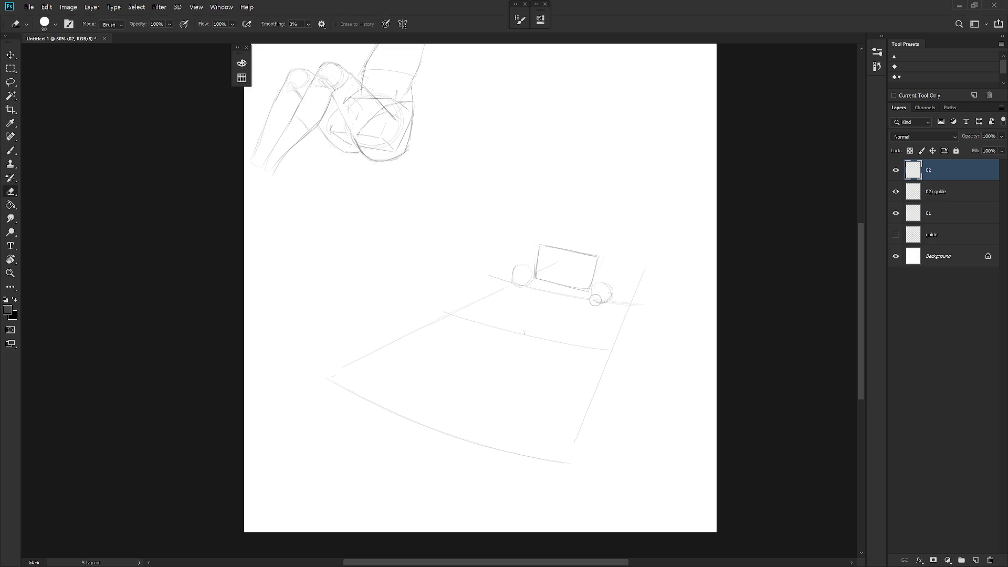
pyautogui.press('b')
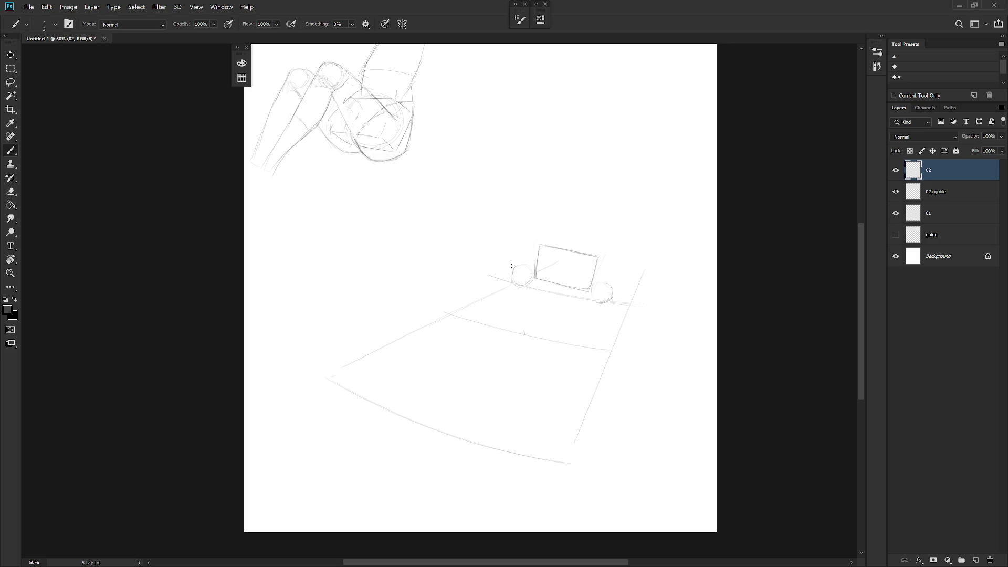
pyautogui.moveTo(516, 289); pyautogui.dragTo(543, 300)
pyautogui.moveTo(523, 272); pyautogui.dragTo(524, 242)
# Check the sketch in a 45° diamond view, then lasso around the box.
pyautogui.press('r')
pyautogui.moveTo(660, 295); pyautogui.dragTo(514, 346)
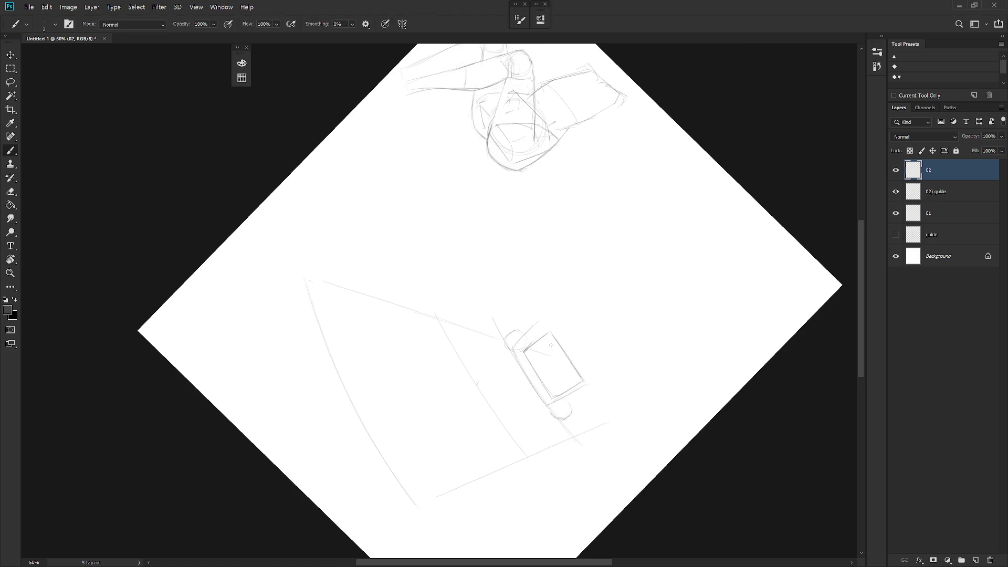
pyautogui.press('Escape')
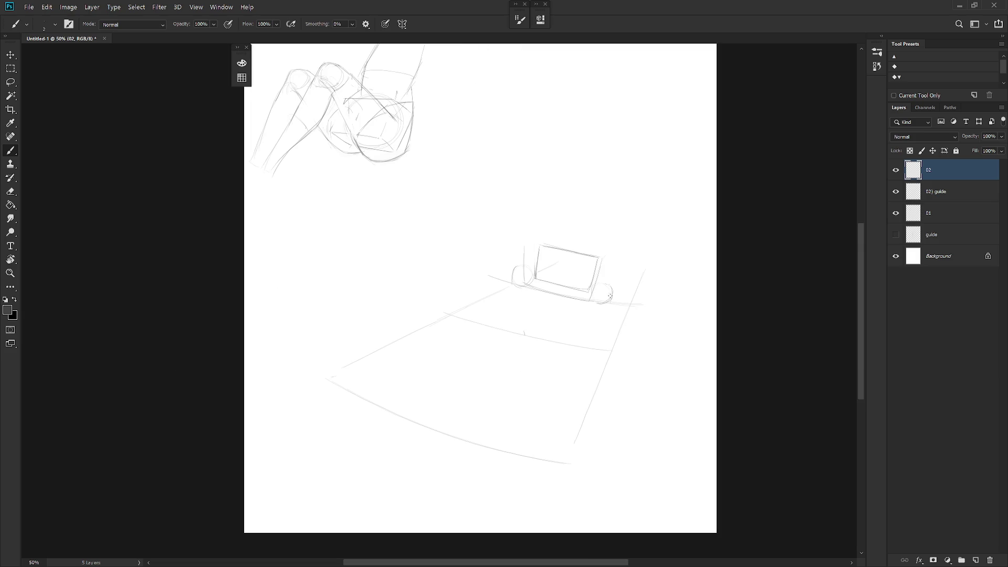
pyautogui.press('r')
pyautogui.moveTo(602, 255)
pyautogui.mouseDown()
pyautogui.moveTo(569, 448)
pyautogui.moveTo(547, 405)
pyautogui.mouseUp()
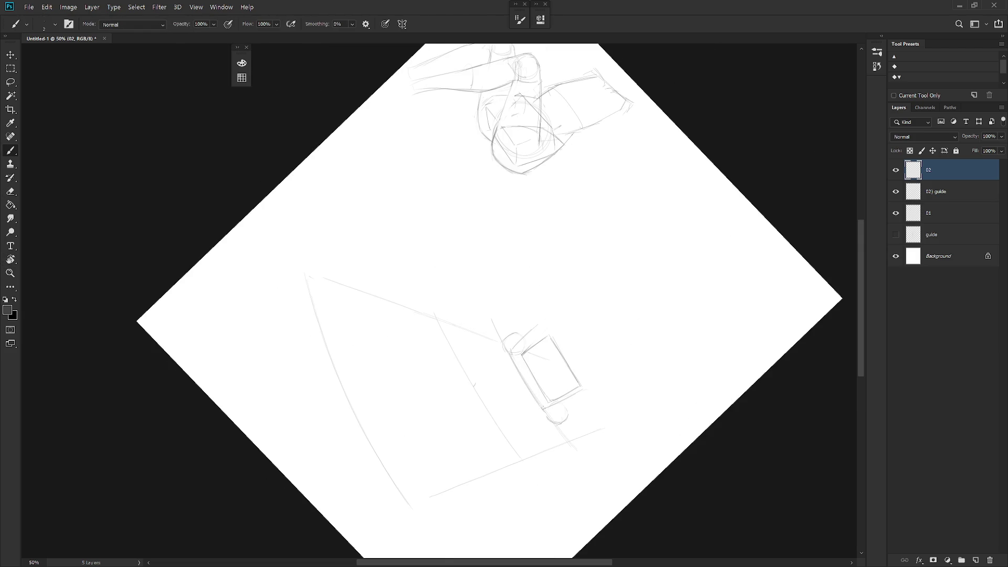
pyautogui.press('Escape')
pyautogui.press('l')
pyautogui.moveTo(591, 299)
pyautogui.mouseDown()
pyautogui.moveTo(598, 286)
pyautogui.moveTo(546, 228)
pyautogui.moveTo(533, 276)
pyautogui.moveTo(577, 292)
pyautogui.mouseUp()
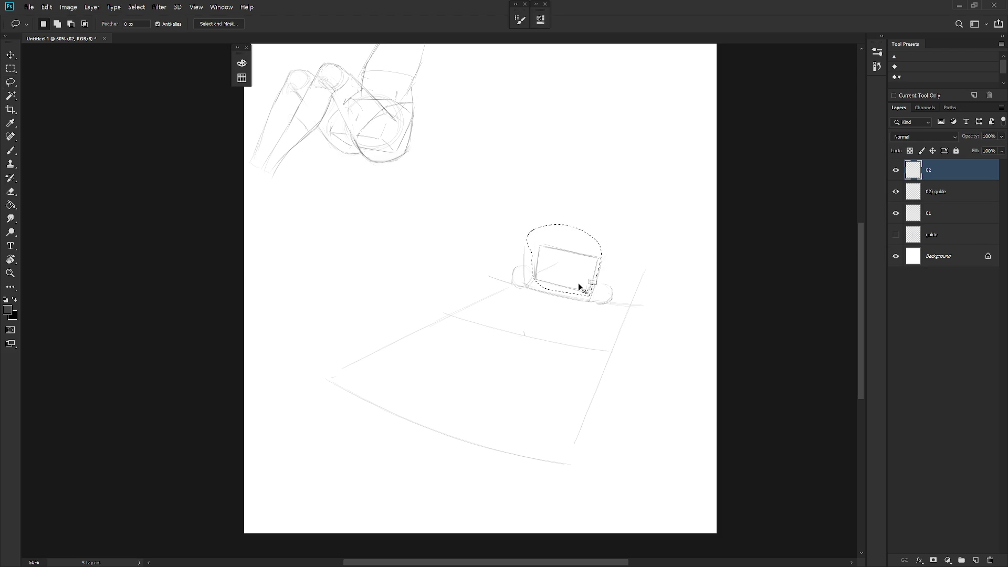
# Rotate the selected box about -2.35° and deselect it.
pyautogui.hotkey('ctrl', 't')
pyautogui.moveTo(617, 209); pyautogui.dragTo(617, 210)
pyautogui.press('Return')
pyautogui.hotkey('ctrl', 'd')
pyautogui.press('b')
# Discard a trial top-edge stroke, select the box's lower edge and erase its left edge lines.
pyautogui.moveTo(527, 247); pyautogui.dragTo(542, 245)
pyautogui.hotkey('ctrl', 'z')
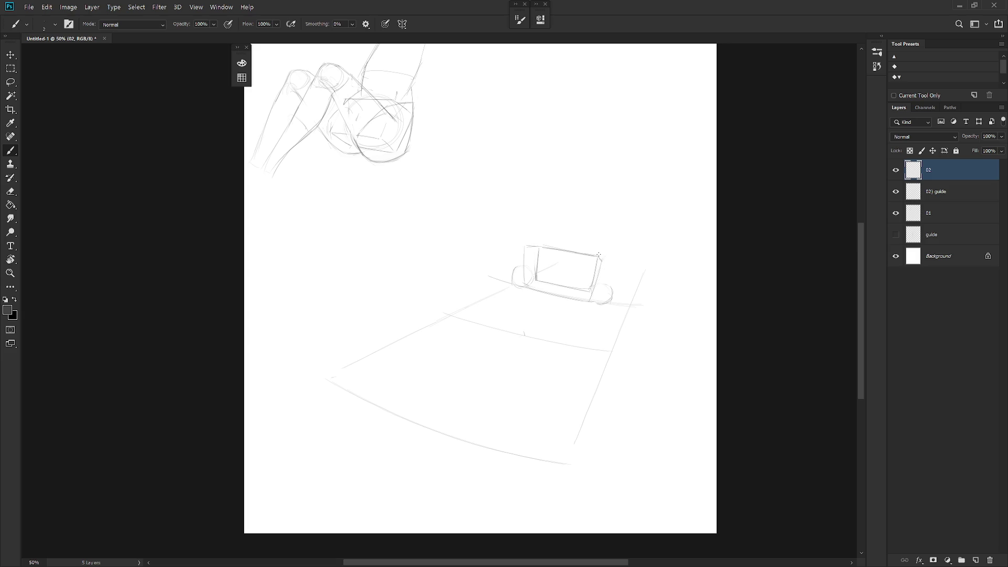
pyautogui.press('l')
pyautogui.moveTo(525, 288); pyautogui.dragTo(593, 309)
pyautogui.press('e')
pyautogui.moveTo(525, 276); pyautogui.dragTo(533, 244)
# Redraw the box's left inner edge and left edge with the canvas view rotated.
pyautogui.press('b')
pyautogui.moveTo(646, 310); pyautogui.dragTo(620, 399)
pyautogui.moveTo(524, 358); pyautogui.dragTo(547, 398)
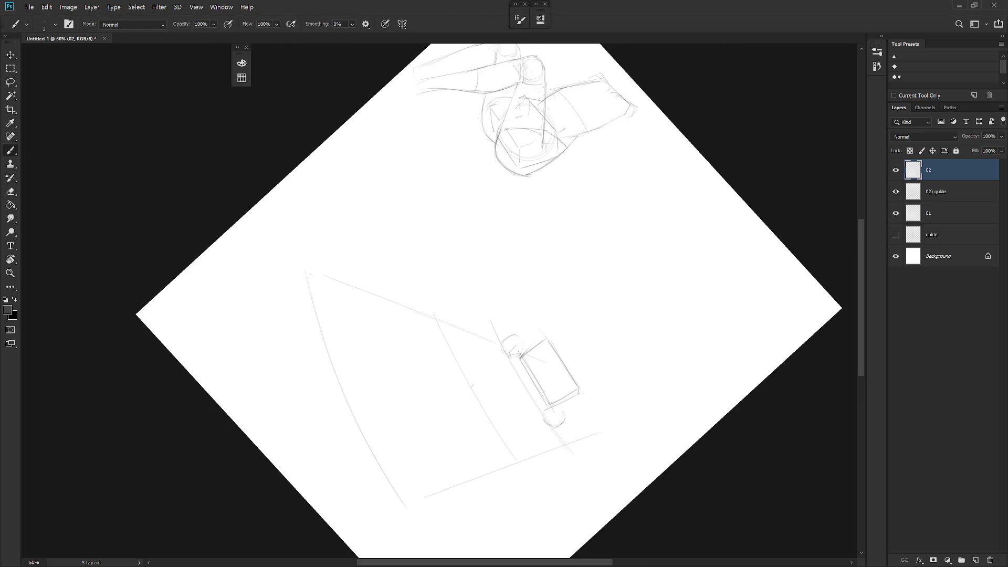
pyautogui.moveTo(554, 406); pyautogui.dragTo(599, 372)
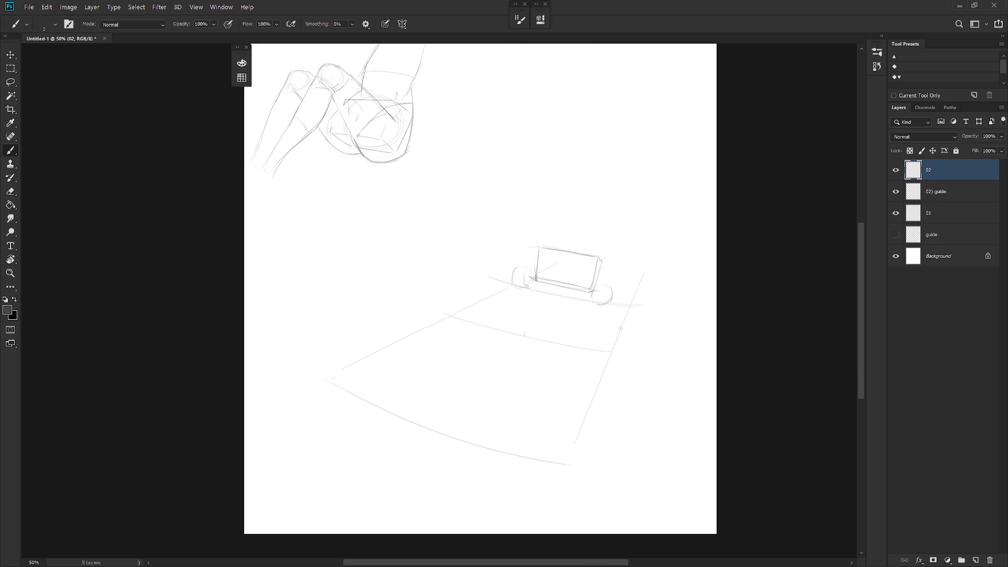
pyautogui.moveTo(529, 272); pyautogui.dragTo(532, 244)
# Lasso and delete the box's front-face strokes, then tilt the view for drawing.
pyautogui.press('l')
pyautogui.moveTo(543, 235)
pyautogui.mouseDown()
pyautogui.moveTo(535, 265)
pyautogui.moveTo(599, 293)
pyautogui.moveTo(603, 243)
pyautogui.mouseUp()
pyautogui.press('Delete')
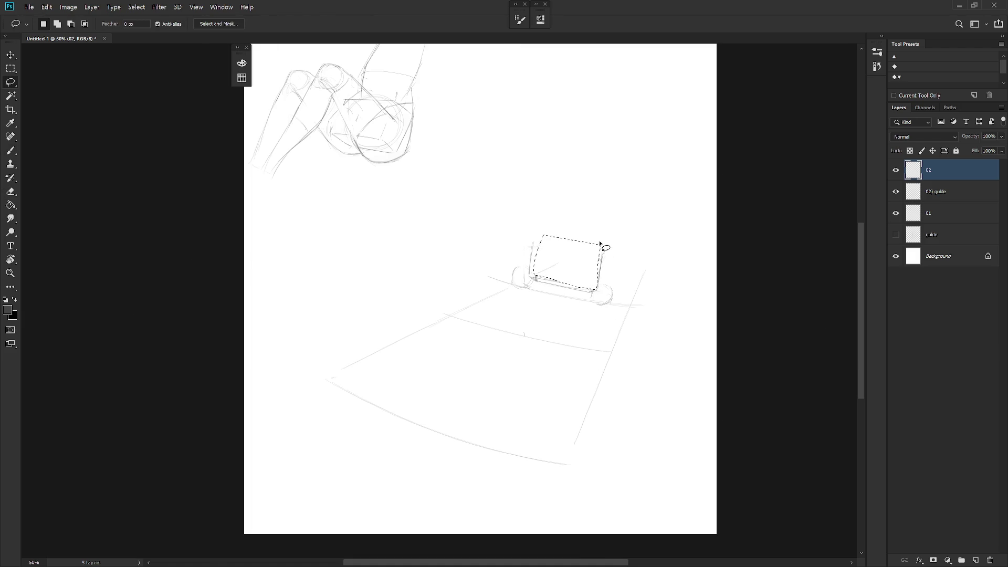
pyautogui.press('r')
pyautogui.moveTo(609, 292)
pyautogui.mouseDown()
pyautogui.moveTo(522, 404)
pyautogui.moveTo(507, 364)
pyautogui.mouseUp()
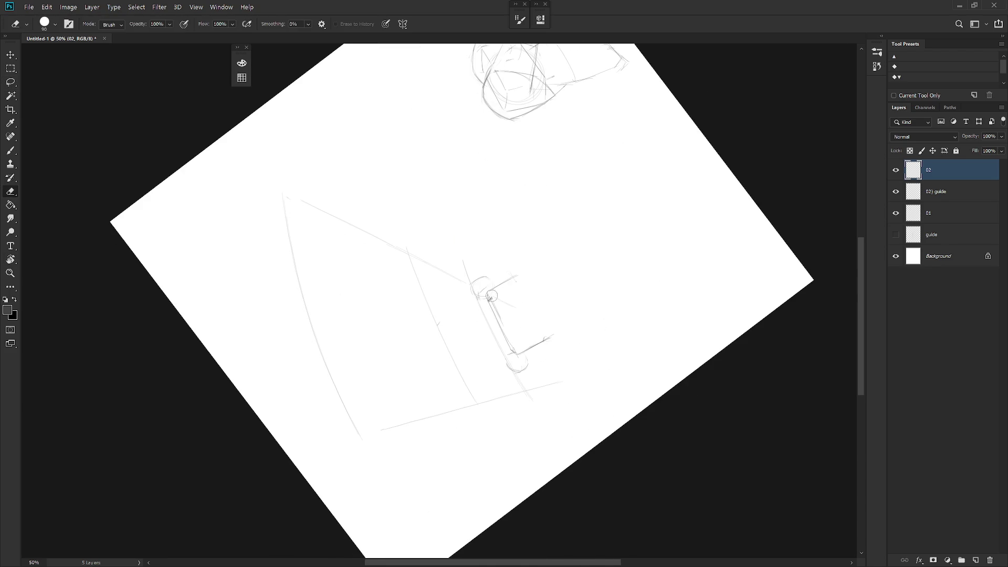
pyautogui.press('b')
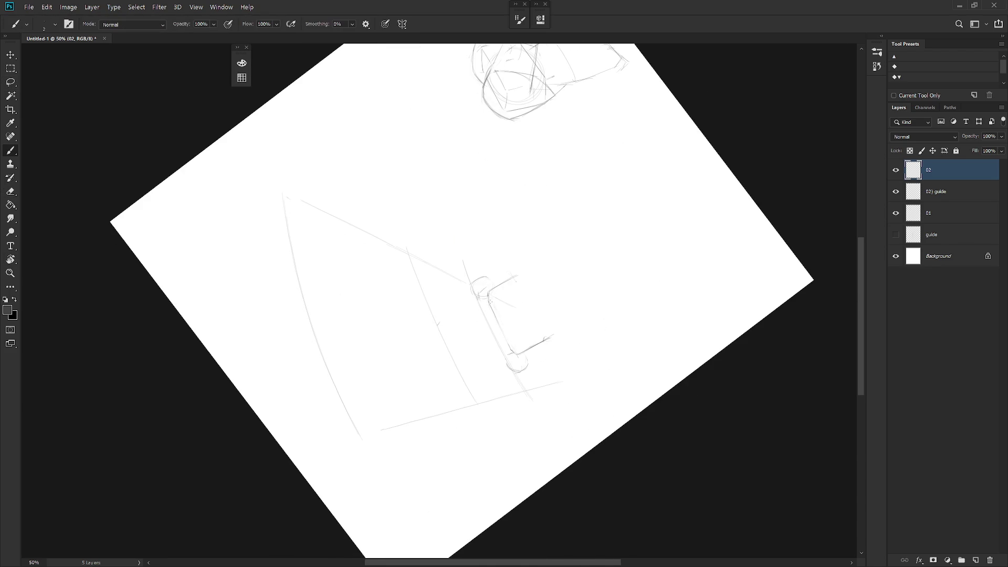
# Stroke the box's right side and redraw its top edge.
pyautogui.moveTo(553, 305)
pyautogui.mouseDown()
pyautogui.moveTo(535, 402)
pyautogui.moveTo(558, 269)
pyautogui.mouseUp()
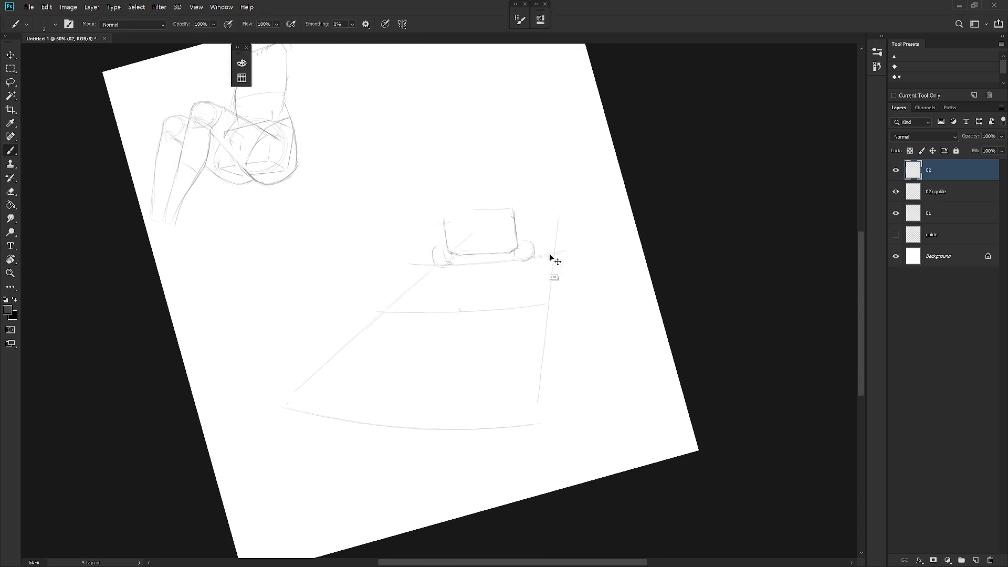
pyautogui.moveTo(446, 219); pyautogui.dragTo(512, 212)
pyautogui.moveTo(445, 220); pyautogui.dragTo(507, 216)
pyautogui.press('r')
pyautogui.moveTo(601, 284)
pyautogui.mouseDown()
pyautogui.moveTo(587, 300)
pyautogui.moveTo(547, 281)
pyautogui.moveTo(556, 330)
pyautogui.moveTo(482, 464)
pyautogui.mouseUp()
pyautogui.press('r')
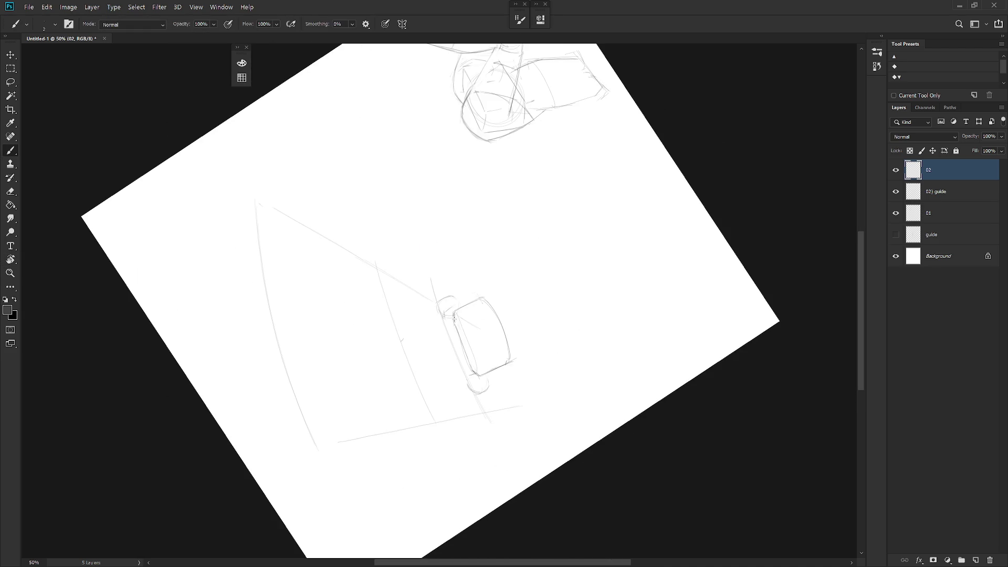
# Undo the faint top-edge stroke, then erase and redraw the box's left edge.
pyautogui.press('e')
pyautogui.press('b')
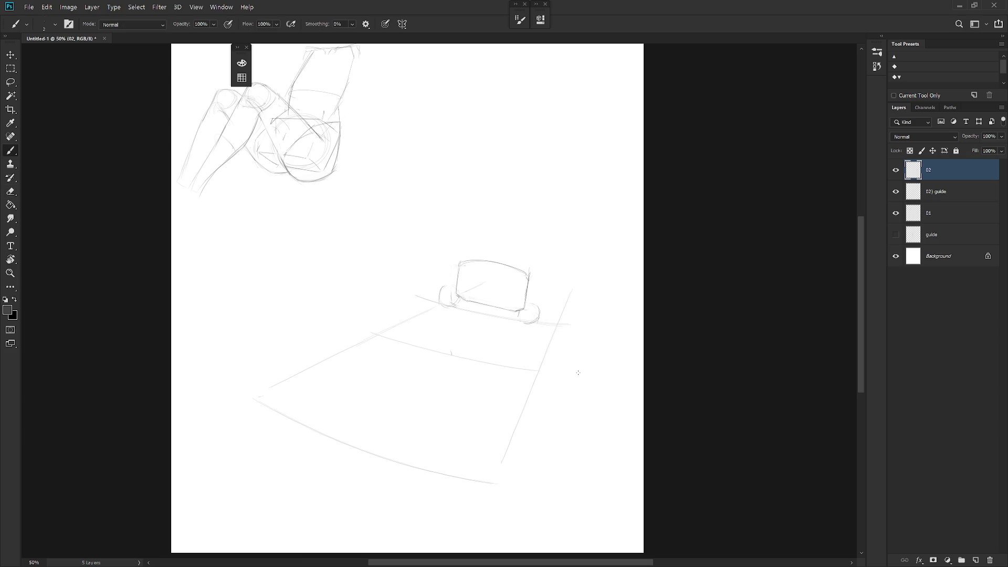
pyautogui.moveTo(541, 338)
pyautogui.mouseDown()
pyautogui.moveTo(476, 294)
pyautogui.moveTo(532, 288)
pyautogui.mouseUp()
pyautogui.hotkey('ctrl', 'z')
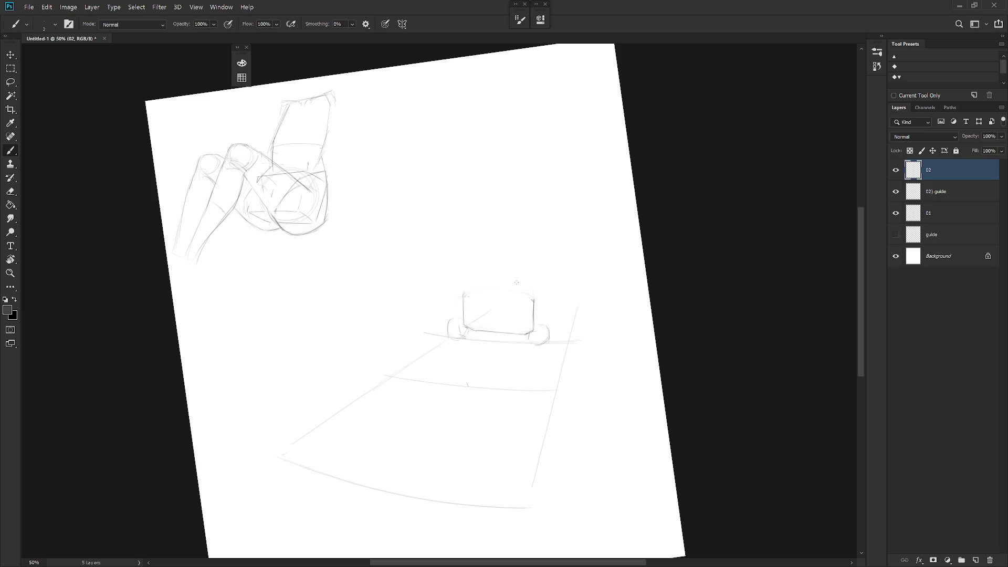
pyautogui.press('e')
pyautogui.moveTo(464, 300); pyautogui.dragTo(462, 326)
pyautogui.press('b')
# Draw the box's right edge, darken then lighten its top edge, and reset the view rotation.
pyautogui.moveTo(535, 296); pyautogui.dragTo(535, 321)
pyautogui.moveTo(467, 293); pyautogui.dragTo(527, 290)
pyautogui.moveTo(466, 291); pyautogui.dragTo(530, 292)
pyautogui.press('e')
pyautogui.press('b')
pyautogui.press('Escape')
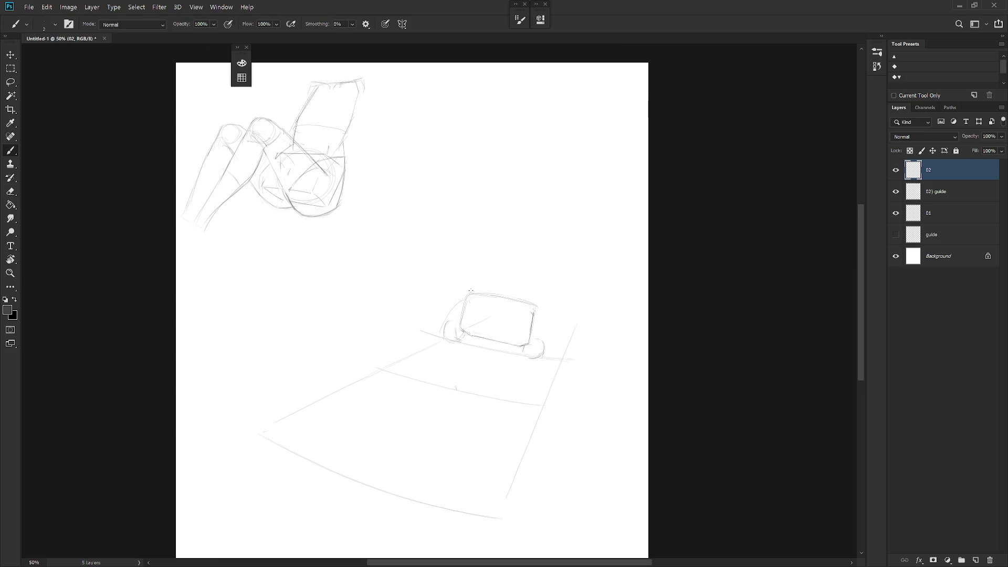
pyautogui.hotkey('shift', 'b')
# Redraw the circle inside the lower rectangle and reinforce the middle and top circles.
pyautogui.hotkey('shift', 'b')
# Sketch the rectangle above the box with vertical sides and a top line.
pyautogui.moveTo(506, 273); pyautogui.dragTo(505, 290)
pyautogui.hotkey('ctrl', 'z')
pyautogui.moveTo(486, 211); pyautogui.dragTo(476, 265)
pyautogui.hotkey('ctrl', 'z')
pyautogui.moveTo(490, 209)
pyautogui.mouseDown()
pyautogui.moveTo(546, 212)
pyautogui.moveTo(477, 267)
pyautogui.mouseUp()
pyautogui.moveTo(546, 213)
pyautogui.mouseDown()
pyautogui.moveTo(537, 277)
pyautogui.moveTo(525, 266)
pyautogui.moveTo(532, 257)
pyautogui.mouseUp()
pyautogui.hotkey('shift', 'b')
pyautogui.hotkey('ctrl', 'z')
pyautogui.moveTo(524, 305); pyautogui.dragTo(496, 338)
pyautogui.hotkey('ctrl', 'z')
pyautogui.moveTo(496, 284); pyautogui.dragTo(525, 287)
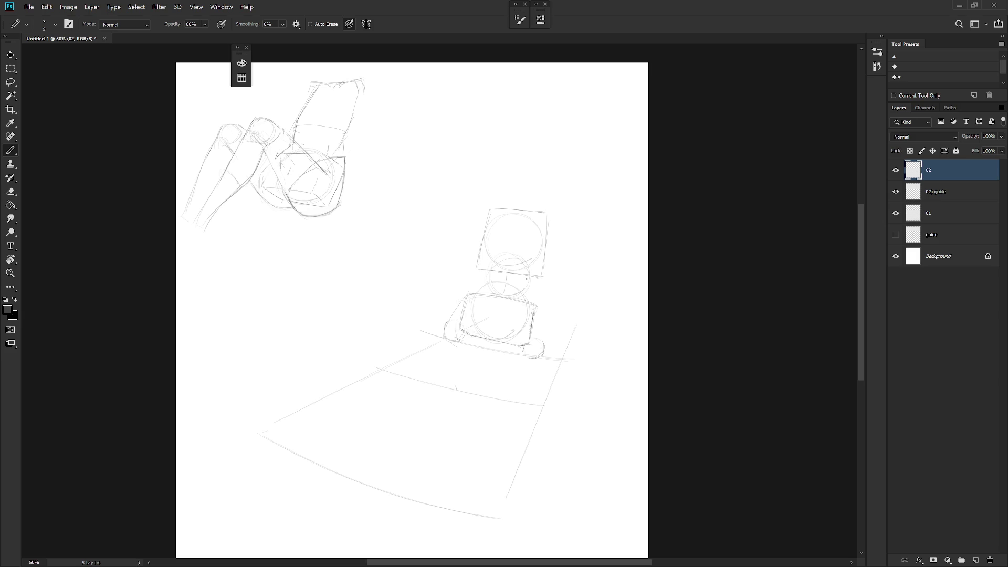
pyautogui.moveTo(522, 260); pyautogui.dragTo(499, 255)
pyautogui.moveTo(541, 193)
pyautogui.mouseDown()
pyautogui.moveTo(502, 200)
pyautogui.moveTo(527, 201)
pyautogui.mouseUp()
# Draw the extended limb's lower edge, a torso centre line and the leg contours.
pyautogui.moveTo(540, 325); pyautogui.dragTo(542, 349)
pyautogui.moveTo(408, 318); pyautogui.dragTo(457, 351)
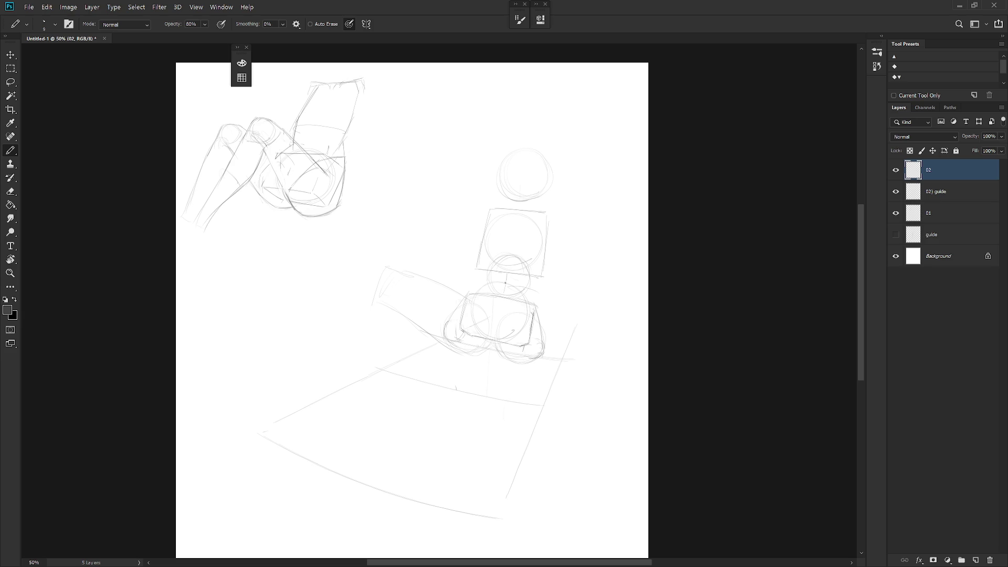
pyautogui.moveTo(499, 298); pyautogui.dragTo(501, 332)
pyautogui.hotkey('ctrl', 'z')
pyautogui.hotkey('ctrl', 'z')
pyautogui.moveTo(502, 289); pyautogui.dragTo(496, 355)
pyautogui.moveTo(535, 288); pyautogui.dragTo(544, 358)
pyautogui.hotkey('ctrl', 'z')
# Try shifting the figure sketch down and right, then undo the move.
pyautogui.press('e')
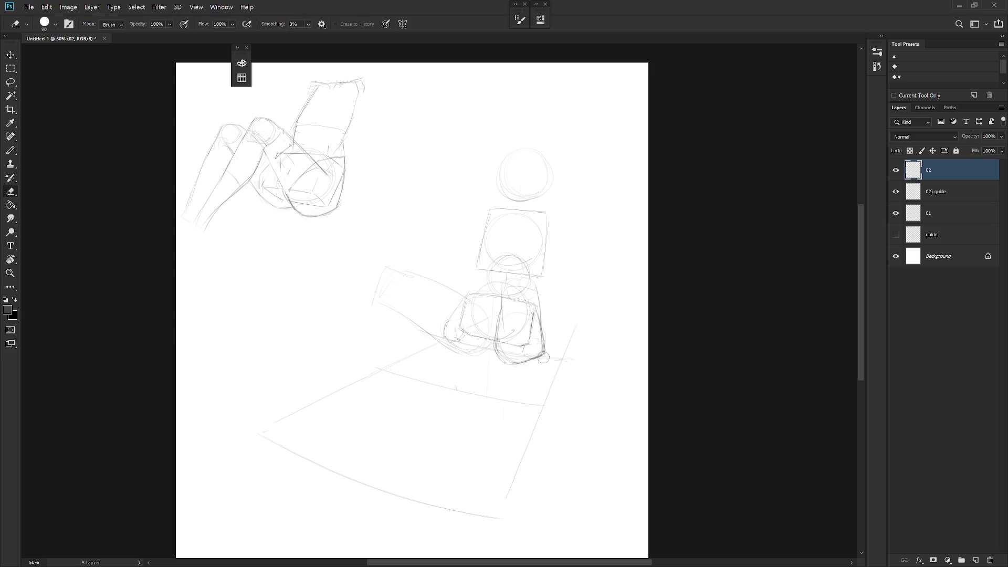
pyautogui.press('b')
pyautogui.press('e')
pyautogui.press('b')
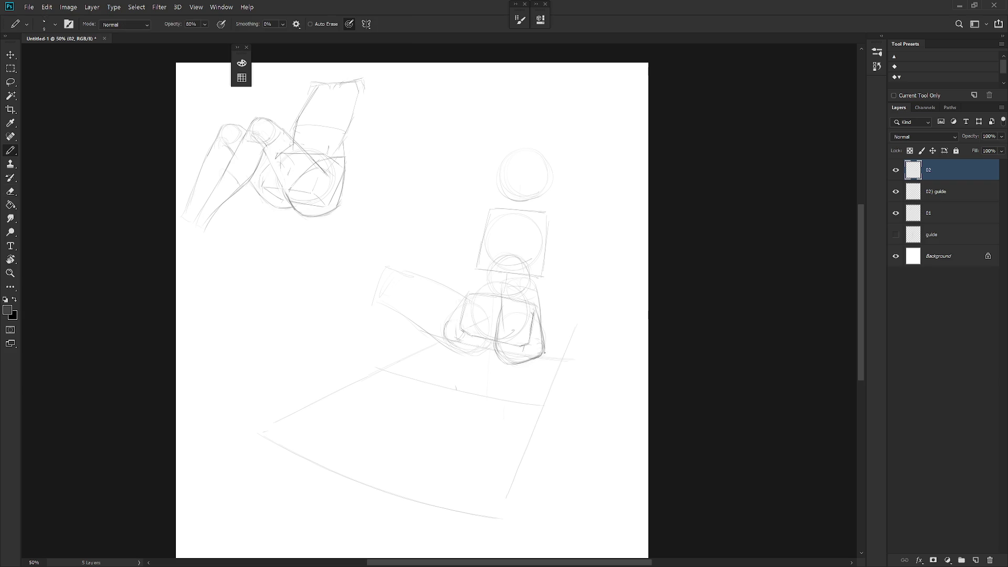
pyautogui.moveTo(455, 280); pyautogui.dragTo(462, 362)
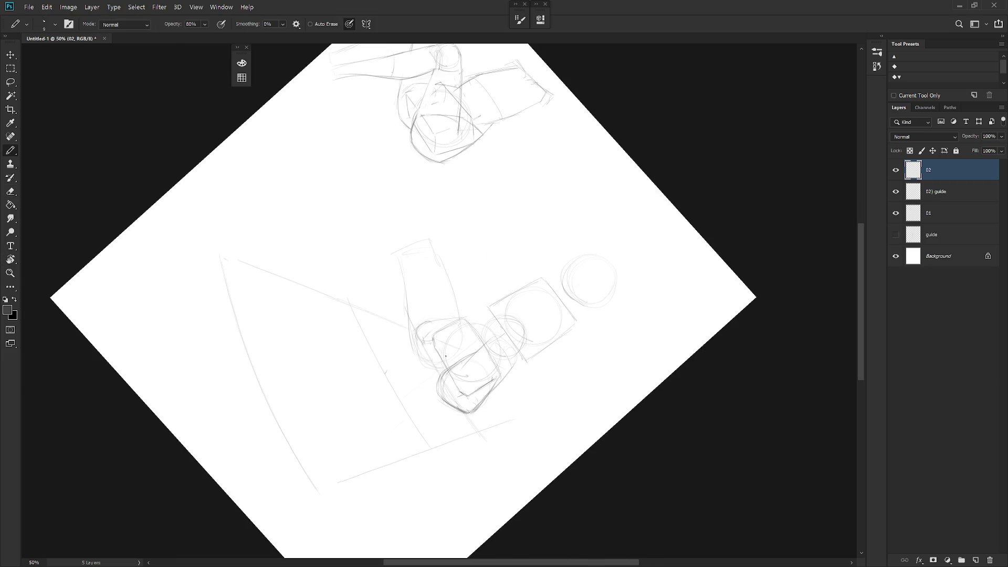
pyautogui.moveTo(408, 328); pyautogui.dragTo(434, 350)
pyautogui.hotkey('ctrl', 'z')
pyautogui.press('Escape')
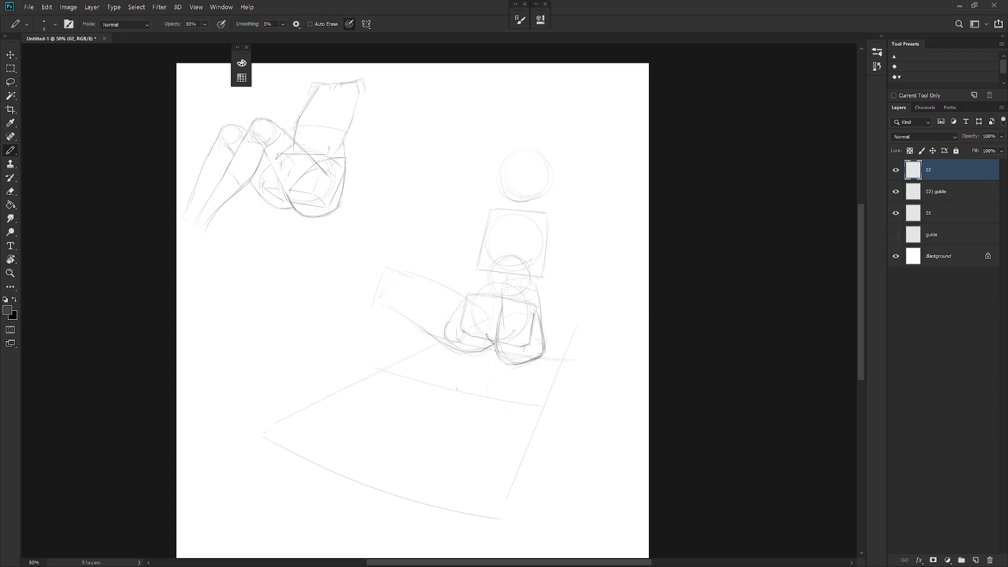
# Refine the left hip box and redraw the torso box's right edge and top.
pyautogui.moveTo(469, 296); pyautogui.dragTo(481, 315)
pyautogui.moveTo(486, 321); pyautogui.dragTo(489, 338)
pyautogui.moveTo(468, 298); pyautogui.dragTo(482, 282)
pyautogui.hotkey('ctrl', 'z')
pyautogui.moveTo(536, 277)
pyautogui.mouseDown()
pyautogui.moveTo(538, 295)
pyautogui.moveTo(485, 243)
pyautogui.moveTo(533, 286)
pyautogui.mouseUp()
pyautogui.hotkey('ctrl', 'z')
pyautogui.moveTo(541, 248); pyautogui.dragTo(532, 280)
pyautogui.moveTo(531, 218)
pyautogui.mouseDown()
pyautogui.moveTo(510, 216)
pyautogui.moveTo(540, 268)
pyautogui.mouseUp()
pyautogui.moveTo(505, 279); pyautogui.dragTo(511, 292)
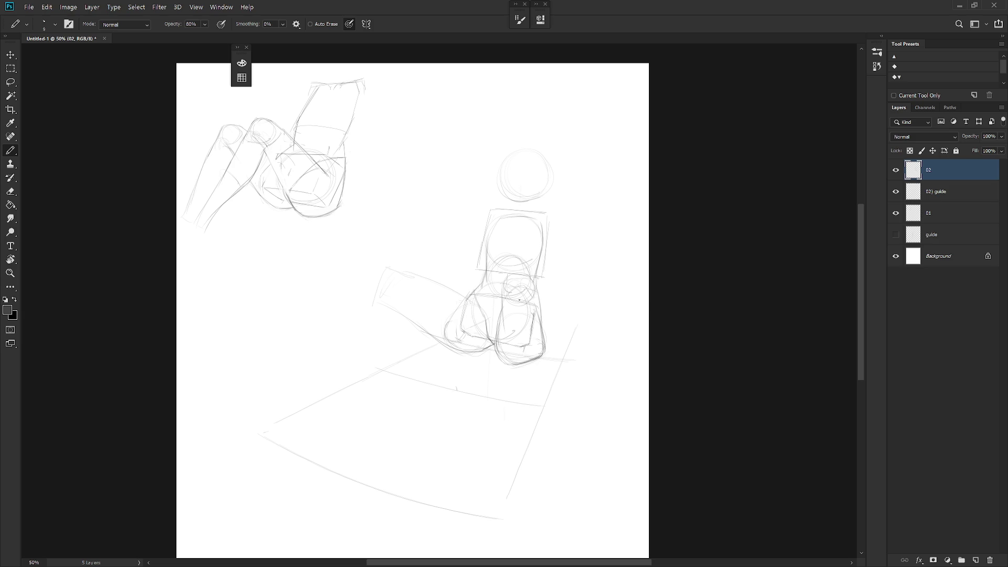
# Draw a long line from the leg down toward the floor guide.
pyautogui.moveTo(500, 381); pyautogui.dragTo(528, 385)
pyautogui.hotkey('ctrl', 'z')
pyautogui.moveTo(530, 342); pyautogui.dragTo(509, 457)
pyautogui.click(945, 189)
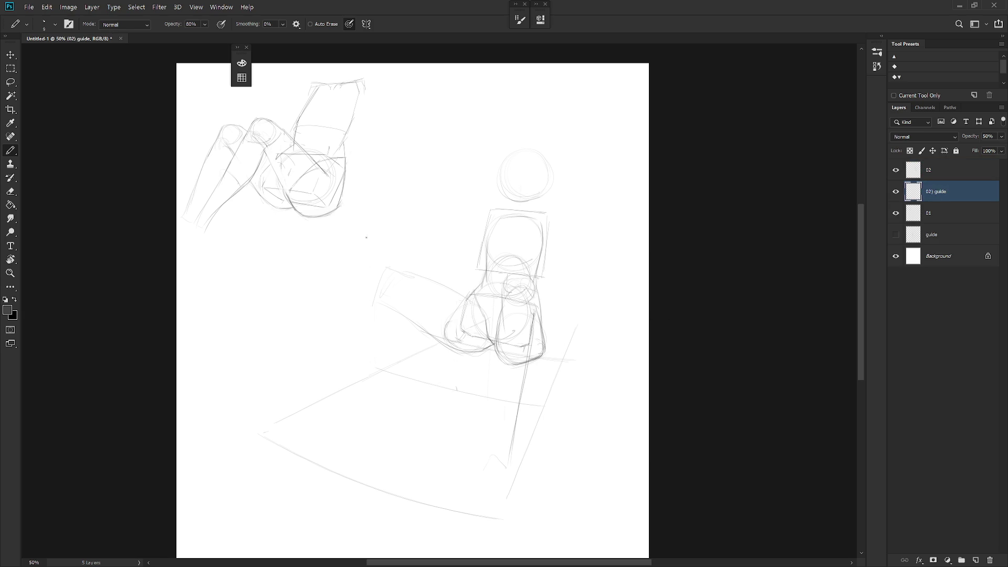
# On layer 02, sketch the leg's lower curve, the shin and the foot at the floor corner.
pyautogui.click(971, 176)
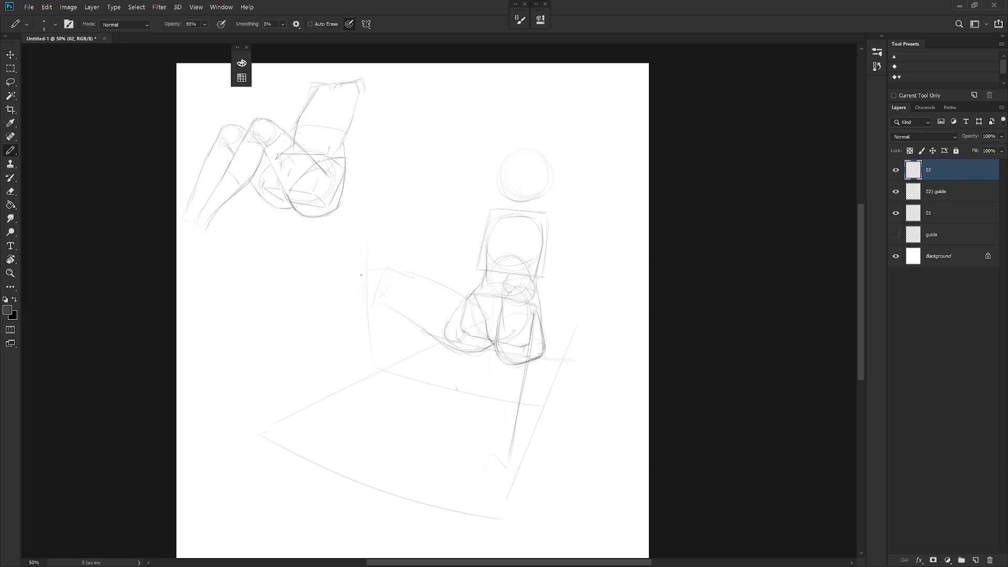
pyautogui.moveTo(399, 306); pyautogui.dragTo(459, 348)
pyautogui.moveTo(486, 315); pyautogui.dragTo(482, 345)
pyautogui.moveTo(277, 433)
pyautogui.mouseDown()
pyautogui.moveTo(309, 403)
pyautogui.moveTo(311, 415)
pyautogui.mouseUp()
pyautogui.moveTo(362, 273); pyautogui.dragTo(293, 397)
pyautogui.moveTo(342, 318); pyautogui.dragTo(301, 383)
pyautogui.moveTo(385, 303); pyautogui.dragTo(376, 331)
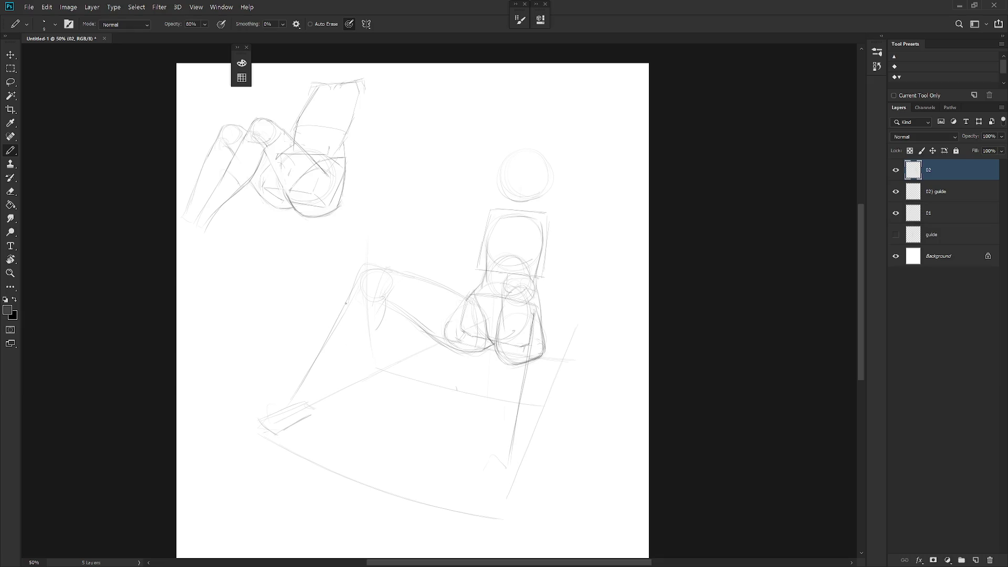
pyautogui.moveTo(380, 312); pyautogui.dragTo(308, 404)
# Erase extra shin lines and refine the knee and lower calf with new strokes.
pyautogui.press('e')
pyautogui.moveTo(348, 298); pyautogui.dragTo(289, 407)
pyautogui.press('b')
pyautogui.moveTo(355, 283); pyautogui.dragTo(309, 401)
pyautogui.moveTo(326, 351); pyautogui.dragTo(352, 355)
pyautogui.moveTo(348, 310); pyautogui.dragTo(367, 316)
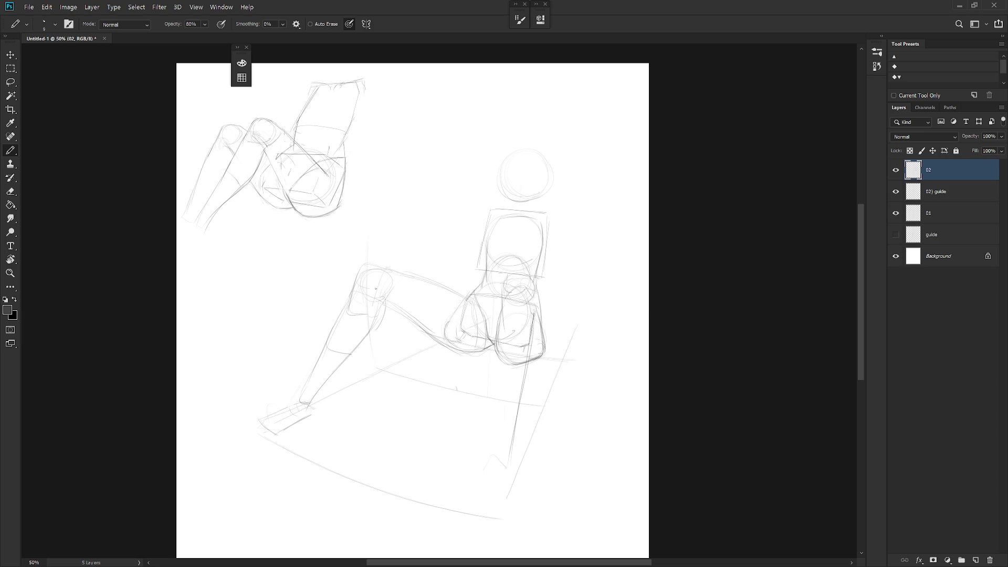
pyautogui.moveTo(387, 279)
pyautogui.mouseDown()
pyautogui.moveTo(374, 324)
pyautogui.moveTo(414, 326)
pyautogui.moveTo(440, 345)
pyautogui.mouseUp()
pyautogui.press('r')
pyautogui.moveTo(514, 378)
pyautogui.mouseDown()
pyautogui.moveTo(499, 412)
pyautogui.moveTo(395, 289)
pyautogui.mouseUp()
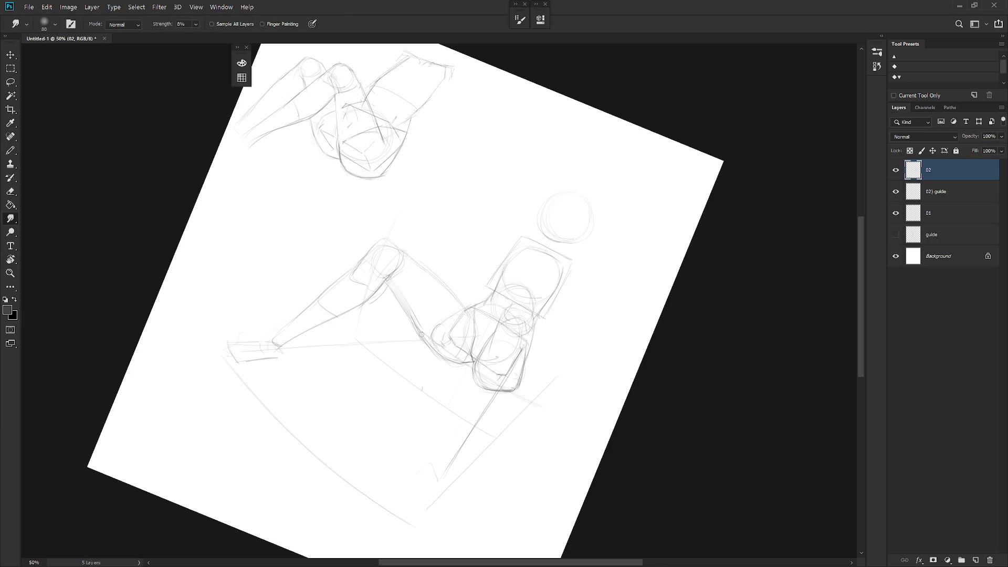
# Discard trial hip strokes and erase a small stray mark near the lower figure's hip.
pyautogui.press('e')
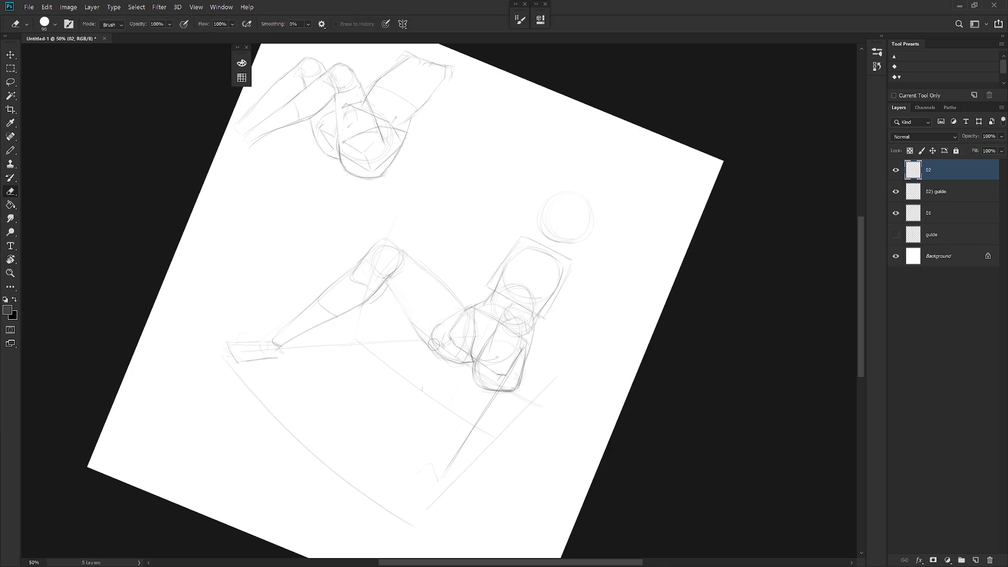
pyautogui.press('Escape')
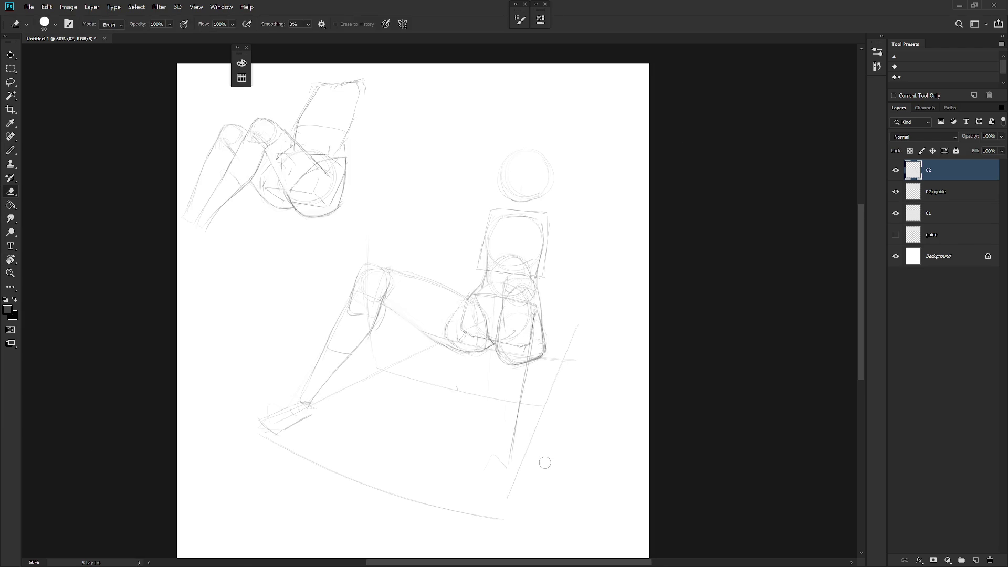
pyautogui.press('b')
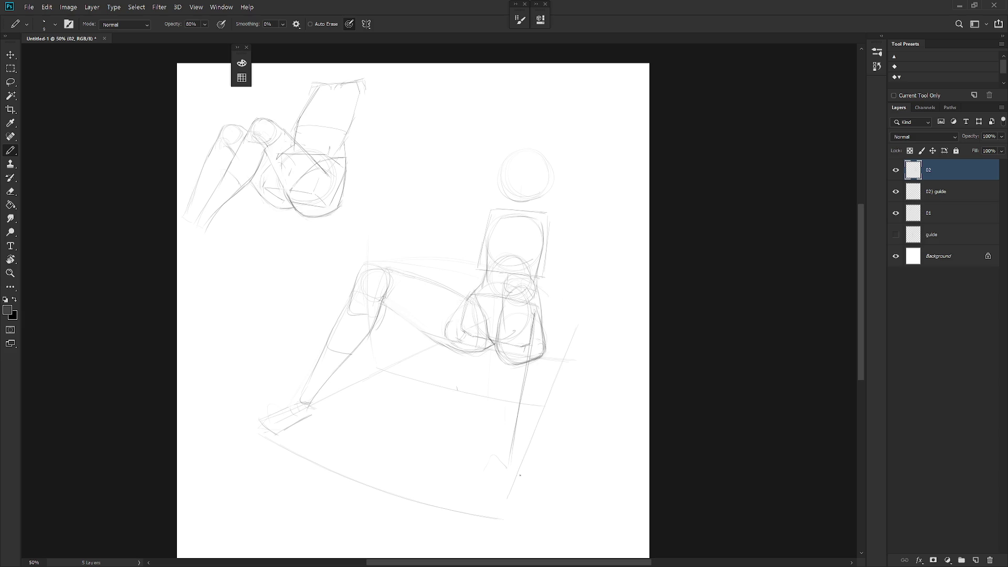
pyautogui.press('r')
pyautogui.moveTo(473, 383)
pyautogui.mouseDown()
pyautogui.moveTo(402, 319)
pyautogui.moveTo(431, 354)
pyautogui.moveTo(456, 364)
pyautogui.mouseUp()
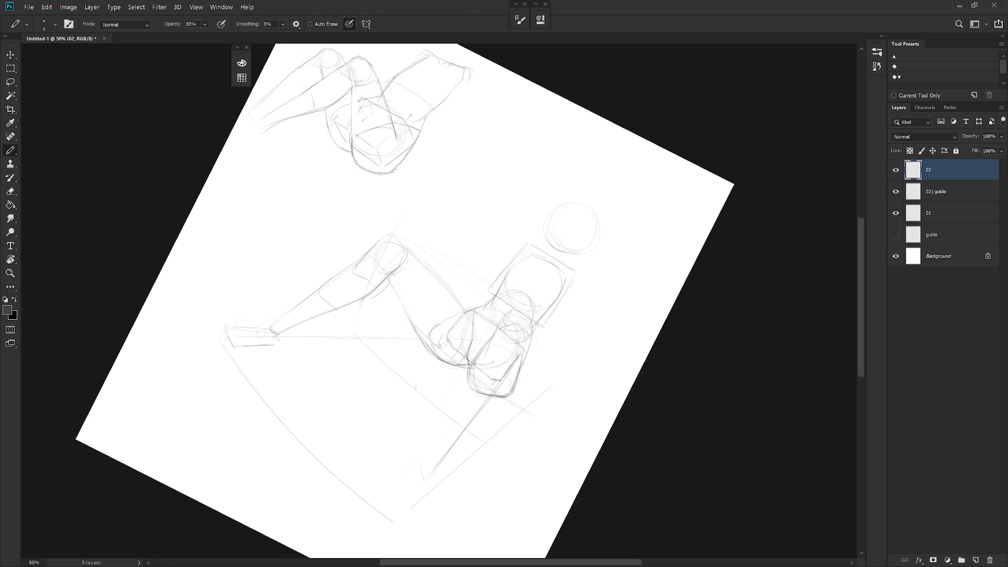
pyautogui.press('Escape')
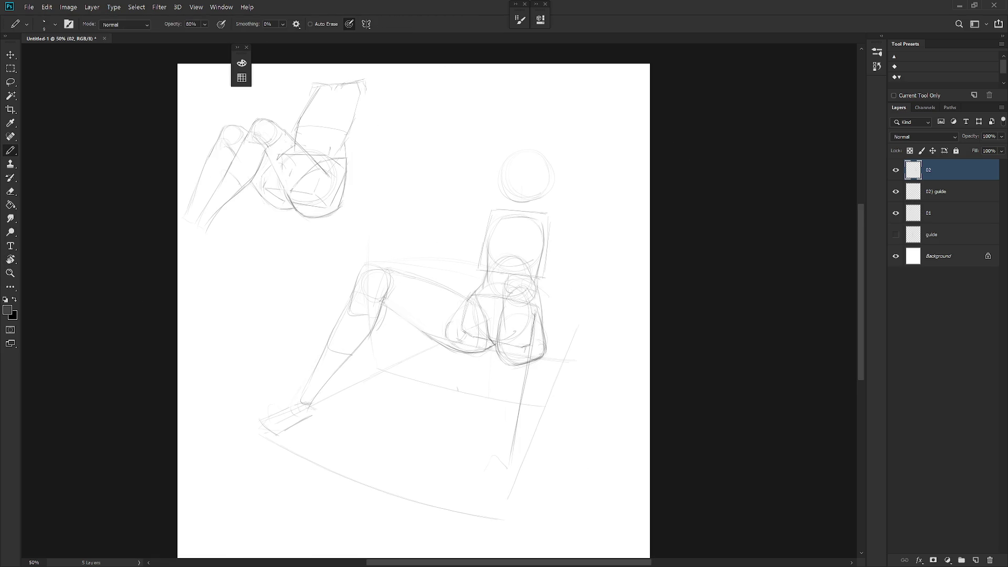
pyautogui.moveTo(465, 323); pyautogui.dragTo(489, 336)
pyautogui.hotkey('ctrl', 'z')
pyautogui.press('e')
pyautogui.moveTo(480, 342); pyautogui.dragTo(495, 354)
pyautogui.press('b')
# Delete the figure sketch layer 02 and add a fresh empty layer named 02.
pyautogui.scroll(-3, 556, 352)
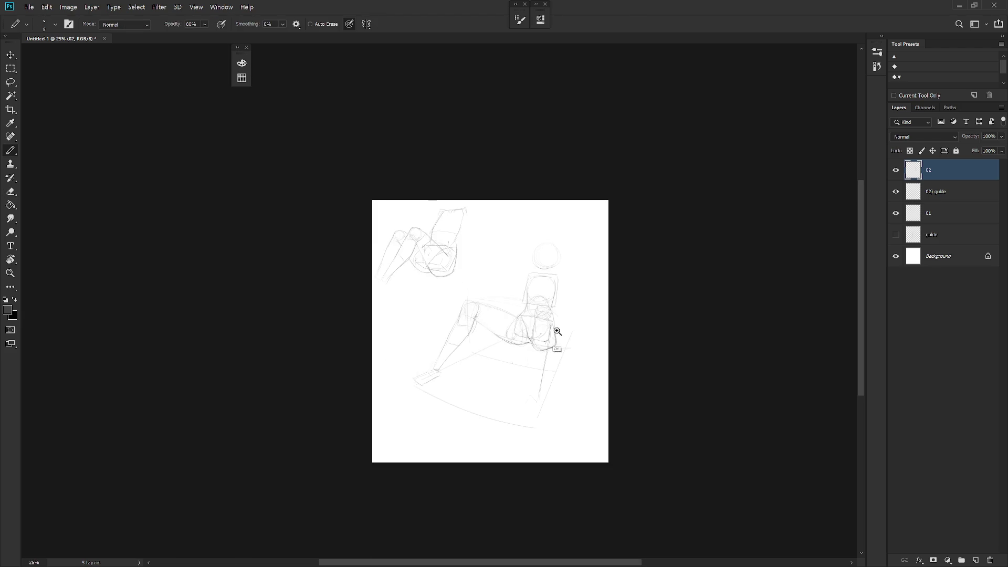
pyautogui.scroll(3, 546, 336)
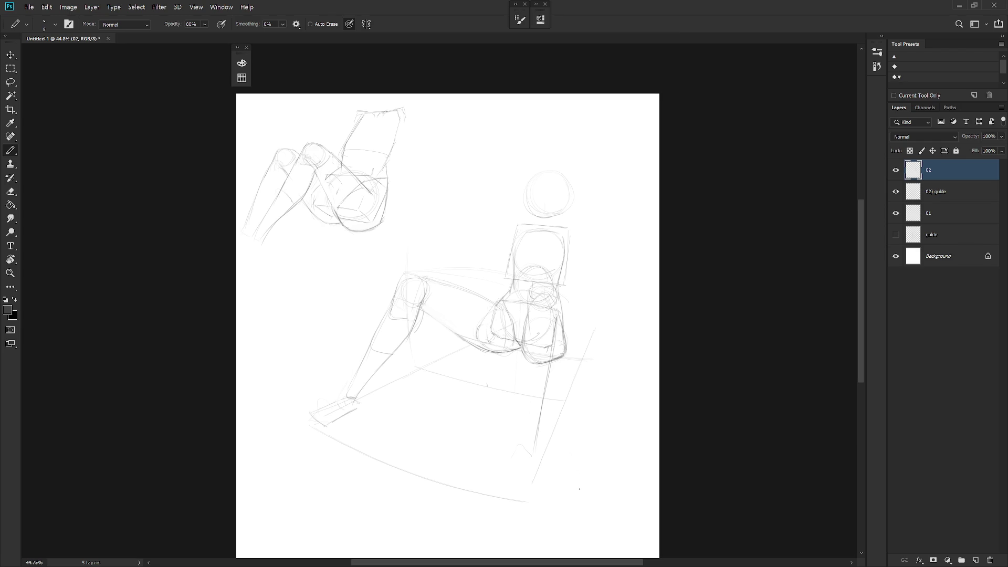
pyautogui.press('Delete')
pyautogui.hotkey('ctrl', 'shift', 'n')
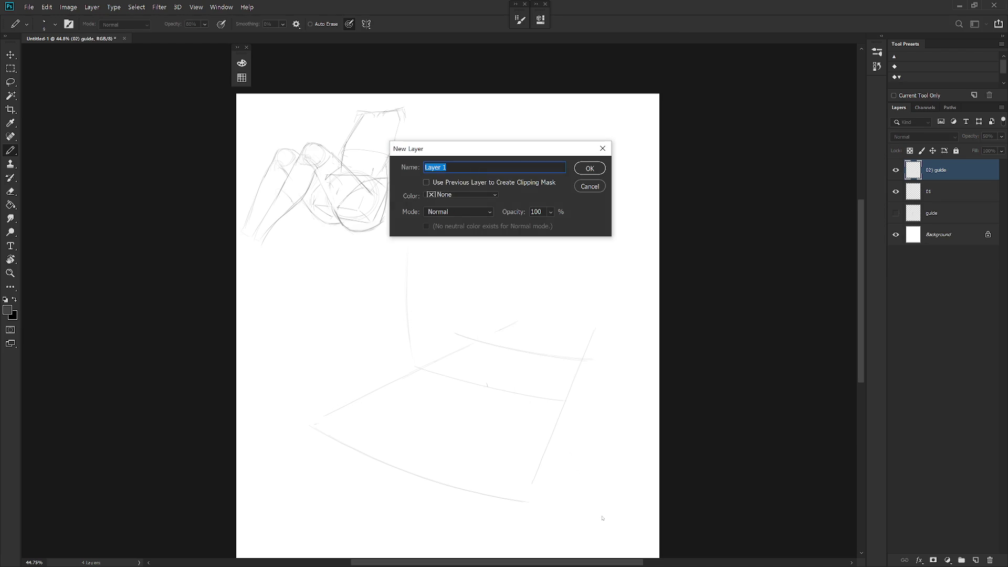
pyautogui.write('02')
pyautogui.press('Return')
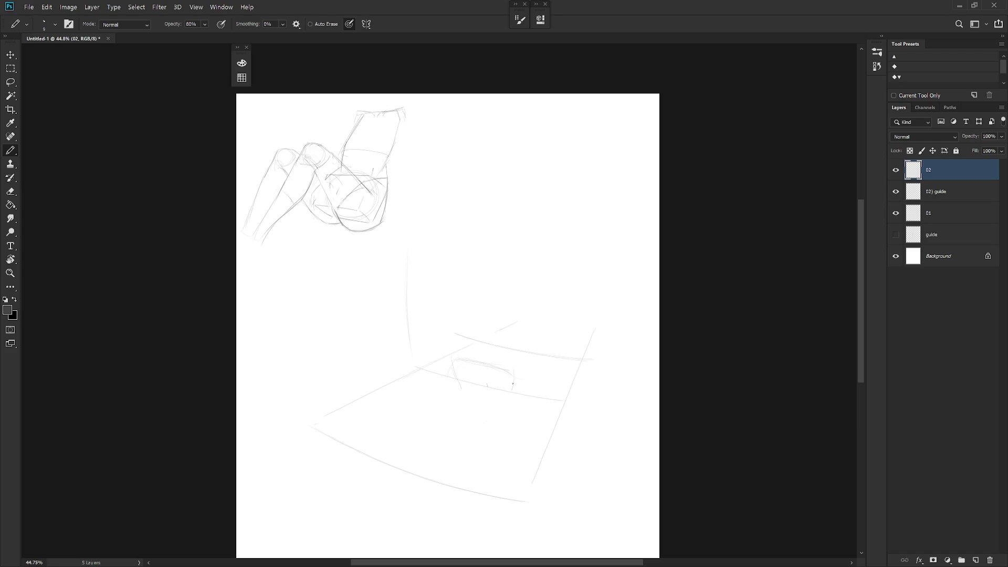
# Darken the small box's edge, then move and rotate the lower foot box and delete the linking guide lines.
pyautogui.moveTo(480, 393); pyautogui.dragTo(504, 399)
pyautogui.moveTo(453, 369); pyautogui.dragTo(408, 446)
pyautogui.press('l')
pyautogui.moveTo(479, 452)
pyautogui.mouseDown()
pyautogui.moveTo(423, 445)
pyautogui.moveTo(461, 479)
pyautogui.moveTo(430, 456)
pyautogui.mouseUp()
pyautogui.hotkey('ctrl', 't')
pyautogui.moveTo(472, 423)
pyautogui.mouseDown()
pyautogui.moveTo(477, 432)
pyautogui.moveTo(410, 439)
pyautogui.moveTo(455, 362)
pyautogui.mouseUp()
pyautogui.press('Return')
pyautogui.hotkey('ctrl', 'd')
pyautogui.press('Delete')
pyautogui.hotkey('ctrl', 'd')
# Sketch the leg's top arc, upper contour and inner line, darkening its right side.
pyautogui.press('b')
pyautogui.moveTo(522, 321); pyautogui.dragTo(569, 333)
pyautogui.moveTo(505, 397); pyautogui.dragTo(534, 374)
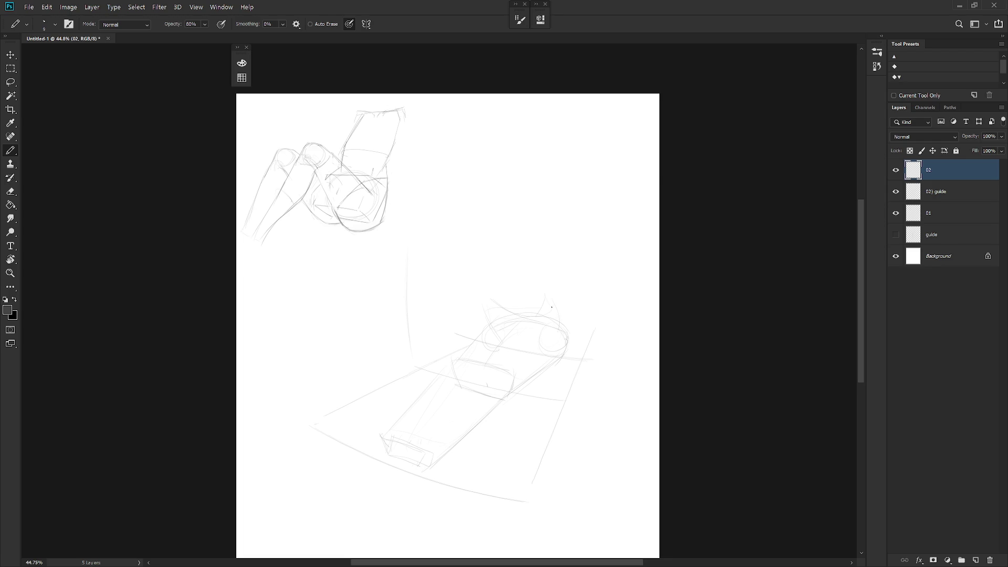
pyautogui.moveTo(543, 309); pyautogui.dragTo(534, 327)
pyautogui.moveTo(515, 326); pyautogui.dragTo(479, 363)
pyautogui.moveTo(464, 384); pyautogui.dragTo(434, 428)
pyautogui.moveTo(564, 346); pyautogui.dragTo(501, 396)
pyautogui.moveTo(544, 371); pyautogui.dragTo(422, 462)
# Redo the dark leg strokes, redrawing the line down to the foot and a stroke at the top.
pyautogui.hotkey('ctrl', 'z')
pyautogui.hotkey('ctrl', 'z')
pyautogui.moveTo(513, 388); pyautogui.dragTo(495, 406)
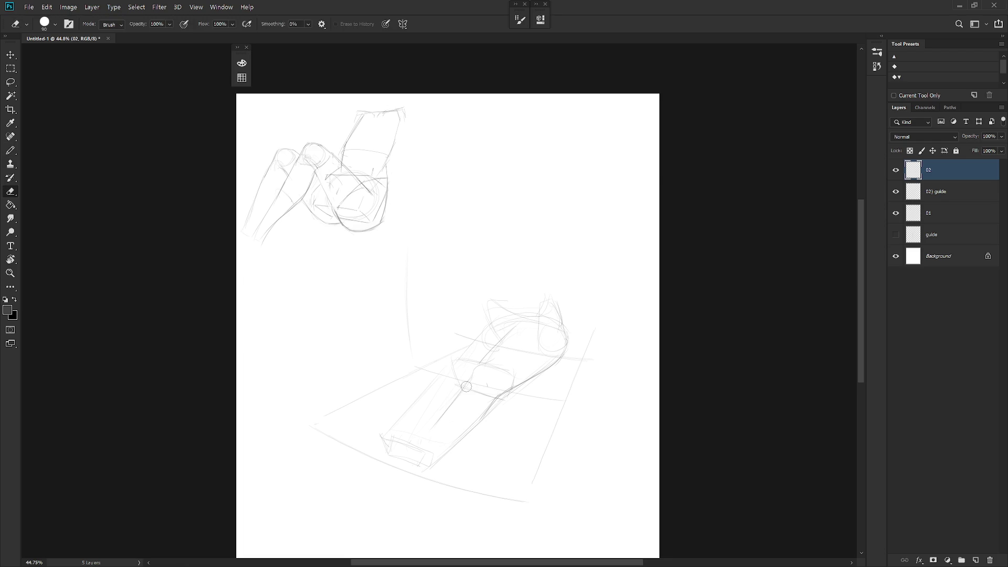
pyautogui.moveTo(474, 377); pyautogui.dragTo(423, 445)
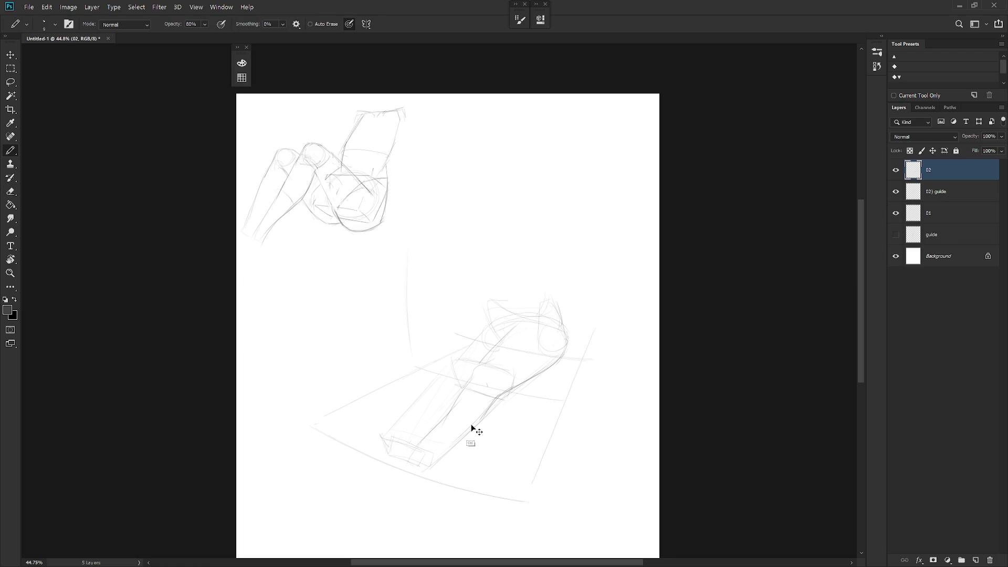
pyautogui.hotkey('ctrl', 'z')
pyautogui.moveTo(462, 397)
pyautogui.mouseDown()
pyautogui.moveTo(427, 435)
pyautogui.moveTo(460, 433)
pyautogui.moveTo(448, 442)
pyautogui.moveTo(485, 411)
pyautogui.mouseUp()
pyautogui.moveTo(554, 328); pyautogui.dragTo(556, 354)
pyautogui.scroll(-3, 552, 376)
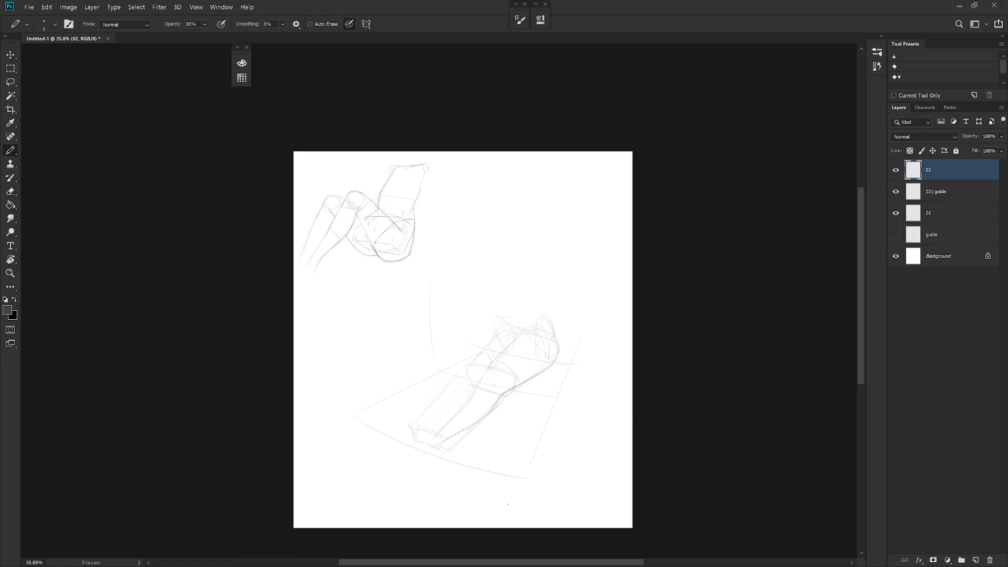
# Outline the foot with a sole line, bottom edge, heel edge and a cross line.
pyautogui.moveTo(381, 424); pyautogui.dragTo(423, 433)
pyautogui.moveTo(415, 428); pyautogui.dragTo(440, 433)
pyautogui.moveTo(447, 453); pyautogui.dragTo(449, 436)
pyautogui.moveTo(449, 447)
pyautogui.mouseDown()
pyautogui.moveTo(451, 435)
pyautogui.moveTo(432, 434)
pyautogui.mouseUp()
pyautogui.moveTo(406, 428); pyautogui.dragTo(427, 427)
# Darken the lower leg, shin, thigh and knee contours and the ankle area.
pyautogui.moveTo(466, 376); pyautogui.dragTo(421, 425)
pyautogui.moveTo(486, 377); pyautogui.dragTo(502, 395)
pyautogui.moveTo(535, 374); pyautogui.dragTo(554, 361)
pyautogui.moveTo(495, 333); pyautogui.dragTo(475, 363)
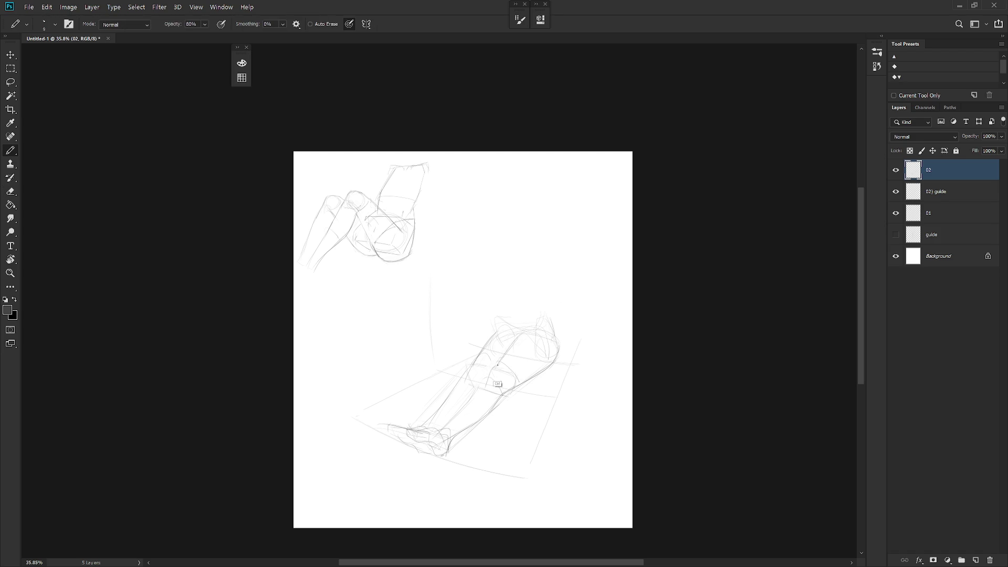
pyautogui.moveTo(487, 377); pyautogui.dragTo(464, 408)
pyautogui.moveTo(442, 407); pyautogui.dragTo(426, 426)
pyautogui.moveTo(491, 411); pyautogui.dragTo(459, 431)
# Delete the leg sketch layer 02 and lasso-delete a stray guide line.
pyautogui.press('Delete')
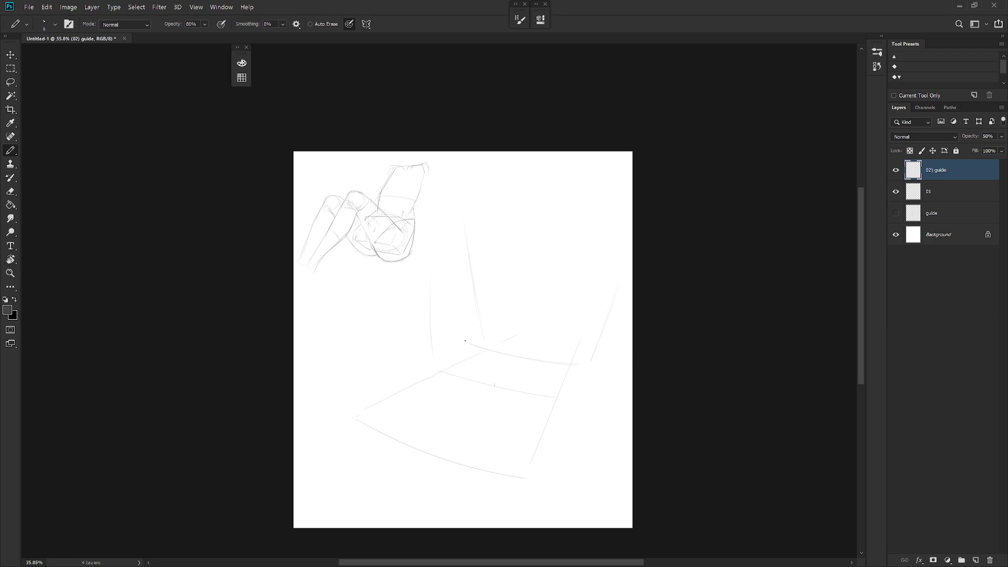
pyautogui.press('l')
pyautogui.moveTo(446, 367)
pyautogui.mouseDown()
pyautogui.moveTo(459, 326)
pyautogui.moveTo(446, 368)
pyautogui.mouseUp()
pyautogui.moveTo(489, 342)
pyautogui.mouseDown()
pyautogui.moveTo(497, 270)
pyautogui.moveTo(491, 342)
pyautogui.mouseUp()
pyautogui.press('Delete')
pyautogui.hotkey('ctrl', 'd')
pyautogui.press('b')
# Erase the faint diagonal guide stroke and draw a new faint guide line.
pyautogui.press('e')
pyautogui.moveTo(590, 353); pyautogui.dragTo(595, 265)
pyautogui.press('b')
pyautogui.press('e')
pyautogui.press('b')
pyautogui.moveTo(608, 279); pyautogui.dragTo(562, 398)
# Create a new layer named 02, sketch the chair back's arched top, and hide the interface.
pyautogui.hotkey('ctrl', 'shift', 'n')
pyautogui.write('02')
pyautogui.press('Return')
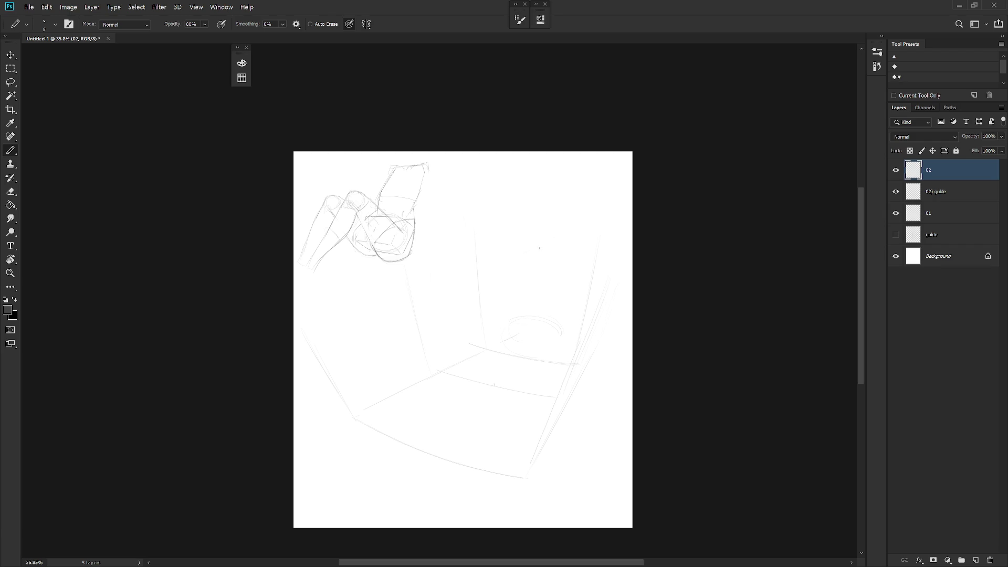
pyautogui.moveTo(528, 260); pyautogui.dragTo(576, 262)
pyautogui.hotkey('shift', 'b')
pyautogui.hotkey('ctrl', 'z')
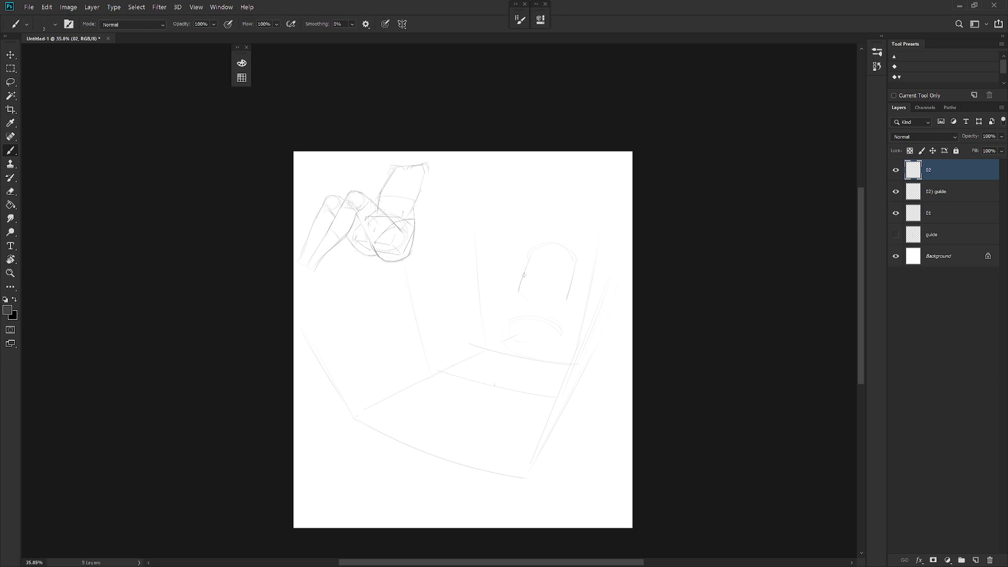
pyautogui.press('f')
pyautogui.press('f')
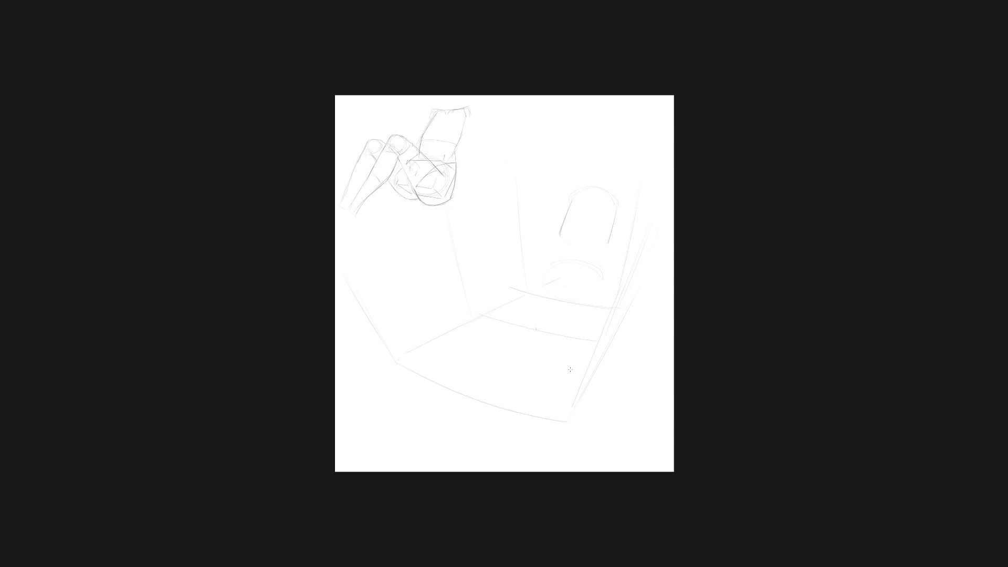
pyautogui.hotkey('shift', 'Tab')
# Zoom in and remove the arch with the eraser and a lasso delete.
pyautogui.scroll(2, 596, 299)
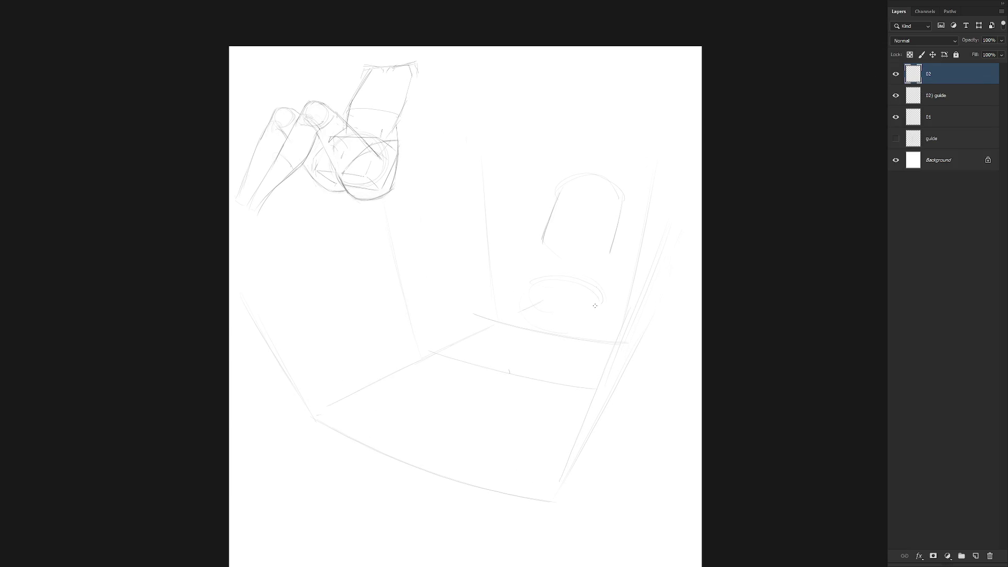
pyautogui.moveTo(548, 223); pyautogui.dragTo(561, 191)
pyautogui.press('e')
pyautogui.moveTo(620, 217); pyautogui.dragTo(613, 241)
pyautogui.press('l')
pyautogui.moveTo(543, 256)
pyautogui.mouseDown()
pyautogui.moveTo(608, 152)
pyautogui.moveTo(541, 255)
pyautogui.mouseUp()
pyautogui.press('Delete')
pyautogui.hotkey('ctrl', 'd')
pyautogui.press('b')
# Draw the chair back panel's top, left, bottom and right edges.
pyautogui.moveTo(572, 184)
pyautogui.mouseDown()
pyautogui.moveTo(616, 187)
pyautogui.moveTo(624, 216)
pyautogui.mouseUp()
pyautogui.moveTo(565, 189)
pyautogui.mouseDown()
pyautogui.moveTo(544, 235)
pyautogui.moveTo(552, 212)
pyautogui.mouseUp()
pyautogui.moveTo(553, 251); pyautogui.dragTo(597, 262)
pyautogui.hotkey('ctrl', 'z')
pyautogui.moveTo(625, 215)
pyautogui.mouseDown()
pyautogui.moveTo(622, 191)
pyautogui.moveTo(623, 226)
pyautogui.mouseUp()
pyautogui.hotkey('ctrl', 'z')
pyautogui.moveTo(622, 190); pyautogui.dragTo(625, 223)
pyautogui.hotkey('ctrl', 'z')
pyautogui.moveTo(604, 261)
pyautogui.mouseDown()
pyautogui.moveTo(623, 225)
pyautogui.moveTo(609, 257)
pyautogui.mouseUp()
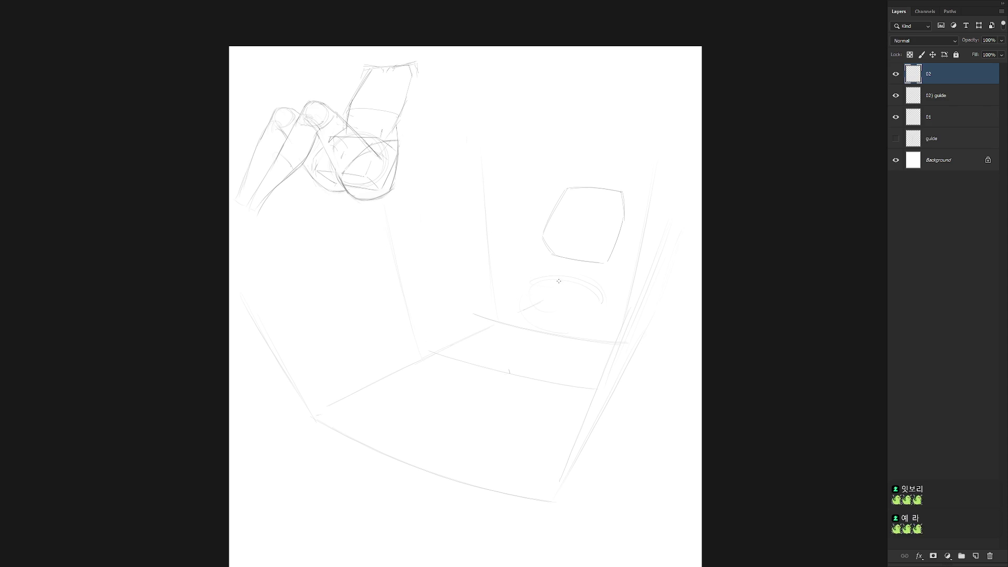
# Draw the seat's top edge below the back and sketch the chair's left leg.
pyautogui.moveTo(548, 257)
pyautogui.mouseDown()
pyautogui.moveTo(545, 273)
pyautogui.moveTo(601, 277)
pyautogui.mouseUp()
pyautogui.hotkey('ctrl', 'z')
pyautogui.moveTo(530, 274)
pyautogui.mouseDown()
pyautogui.moveTo(586, 282)
pyautogui.moveTo(588, 322)
pyautogui.mouseUp()
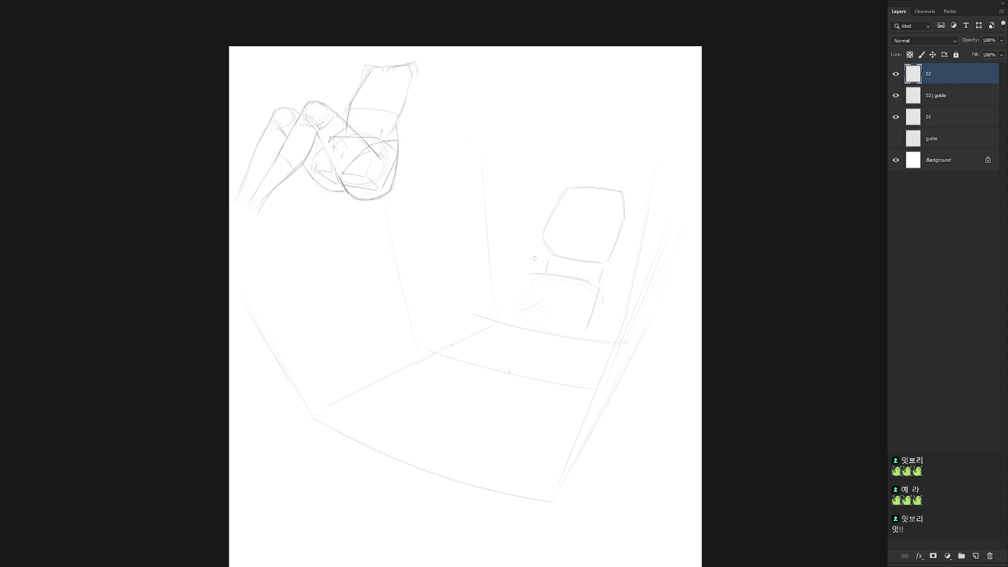
pyautogui.moveTo(524, 291); pyautogui.dragTo(519, 308)
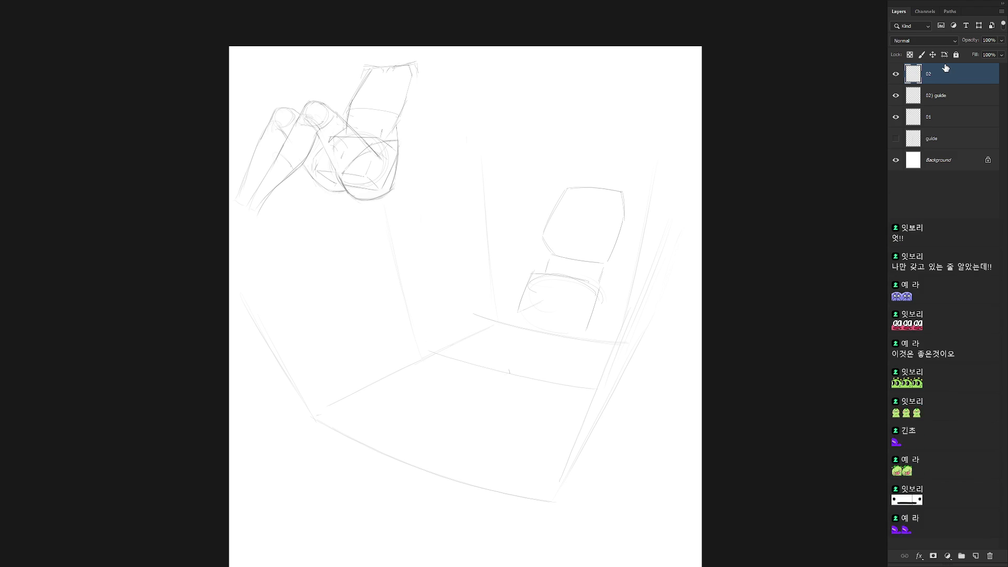
# Thicken the chair back's right side, curve the seat front, and add its front-left edge.
pyautogui.moveTo(623, 193); pyautogui.dragTo(628, 242)
pyautogui.moveTo(560, 304)
pyautogui.mouseDown()
pyautogui.moveTo(579, 297)
pyautogui.moveTo(598, 331)
pyautogui.mouseUp()
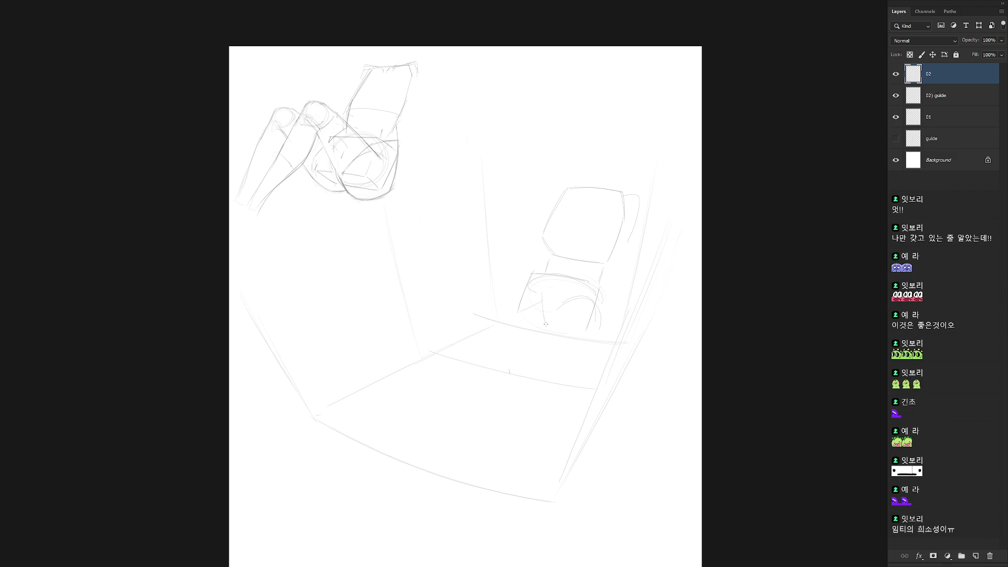
pyautogui.moveTo(538, 294); pyautogui.dragTo(542, 323)
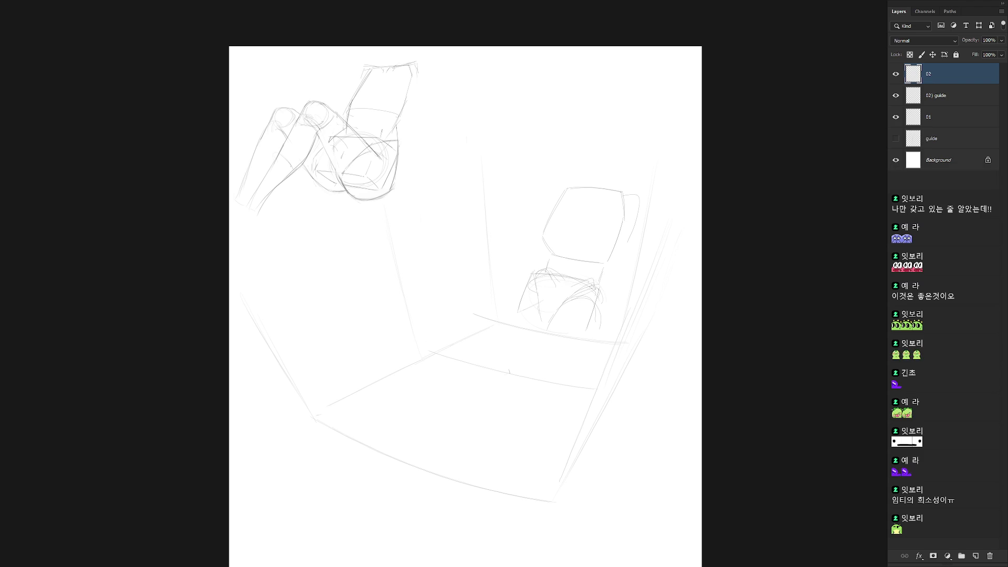
pyautogui.rightClick(606, 266)
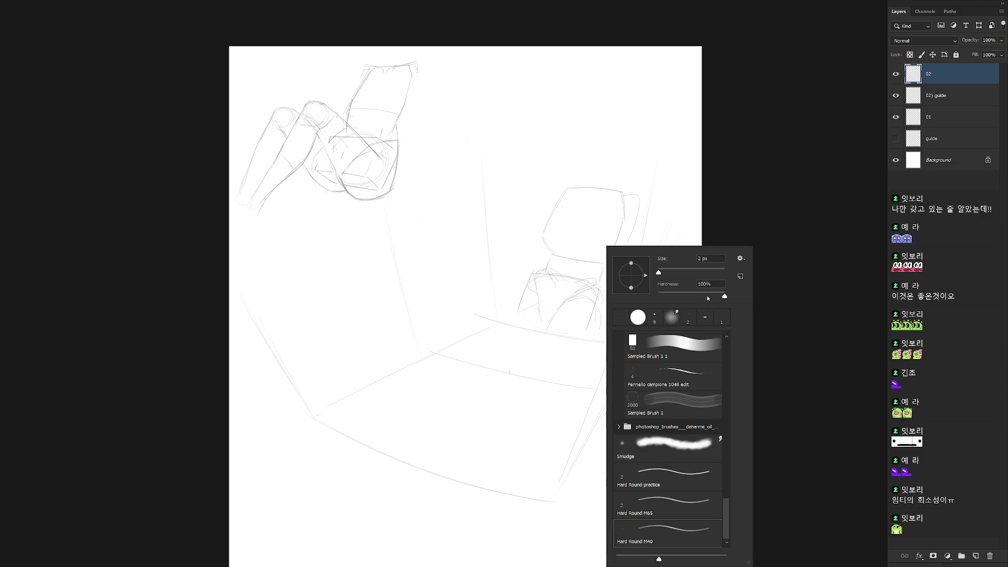
# Close the brush presets and draw a rounded cushion outline under the chair.
pyautogui.press('Escape')
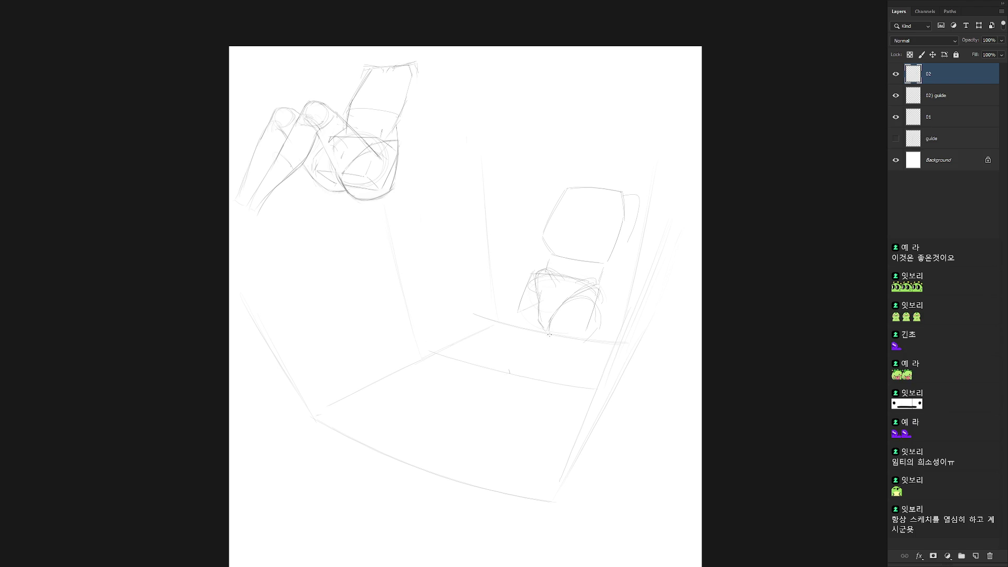
pyautogui.moveTo(569, 342)
pyautogui.mouseDown()
pyautogui.moveTo(572, 297)
pyautogui.moveTo(597, 318)
pyautogui.mouseUp()
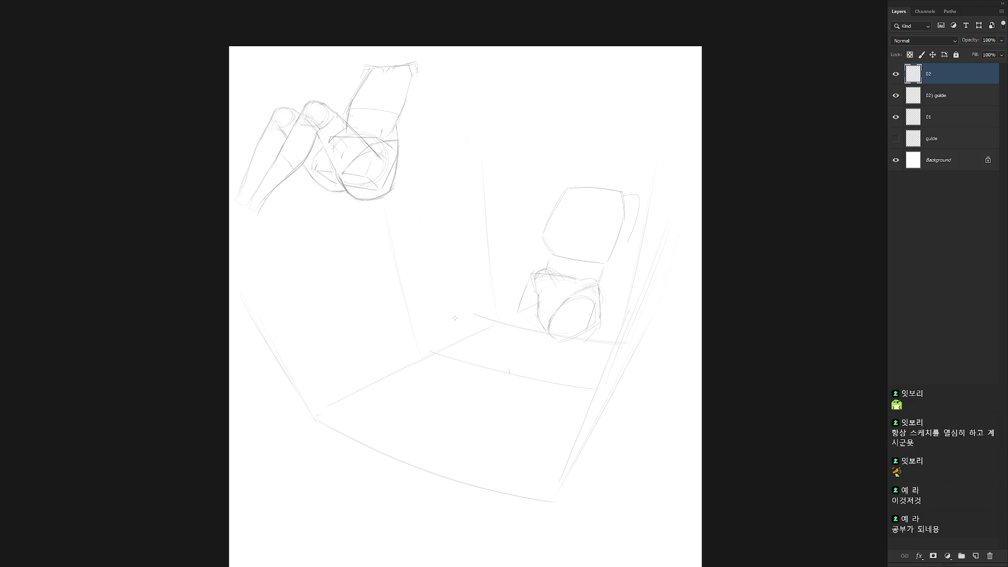
# Undo the doubled seat stroke, then lasso the chair back and rotate it slightly clockwise.
pyautogui.hotkey('ctrl', 'z')
pyautogui.moveTo(602, 268)
pyautogui.mouseDown()
pyautogui.moveTo(652, 213)
pyautogui.moveTo(540, 236)
pyautogui.moveTo(561, 265)
pyautogui.mouseUp()
pyautogui.hotkey('ctrl', 't')
pyautogui.moveTo(653, 152); pyautogui.dragTo(651, 126)
# Nudge the rotated chair back a few pixels right and apply the transform.
pyautogui.moveTo(629, 235); pyautogui.dragTo(634, 235)
pyautogui.press('Return')
pyautogui.hotkey('ctrl', 'd')
# Firm up the chair back's left, top and lower-right edges and draw the chair's right side.
pyautogui.moveTo(559, 190)
pyautogui.mouseDown()
pyautogui.moveTo(550, 242)
pyautogui.moveTo(557, 259)
pyautogui.mouseUp()
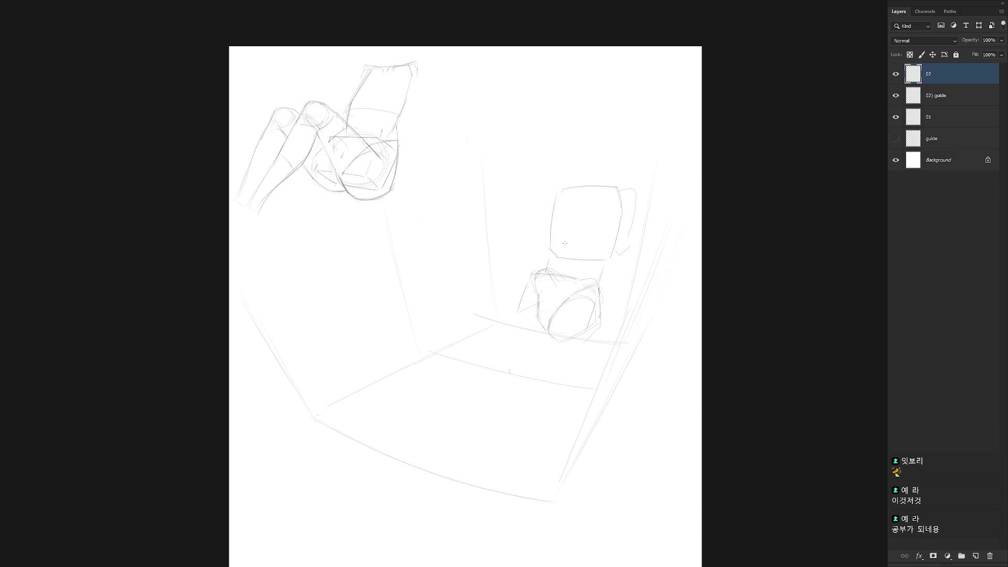
pyautogui.moveTo(553, 213); pyautogui.dragTo(551, 243)
pyautogui.moveTo(628, 245); pyautogui.dragTo(618, 253)
pyautogui.moveTo(564, 190)
pyautogui.mouseDown()
pyautogui.moveTo(604, 187)
pyautogui.moveTo(620, 206)
pyautogui.mouseUp()
pyautogui.moveTo(629, 281); pyautogui.dragTo(623, 296)
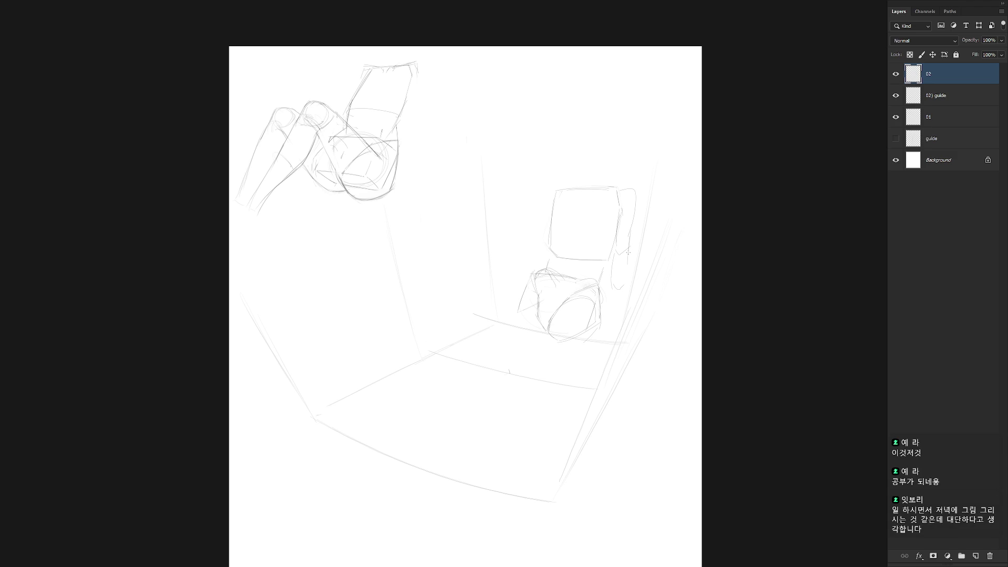
pyautogui.moveTo(631, 257); pyautogui.dragTo(622, 312)
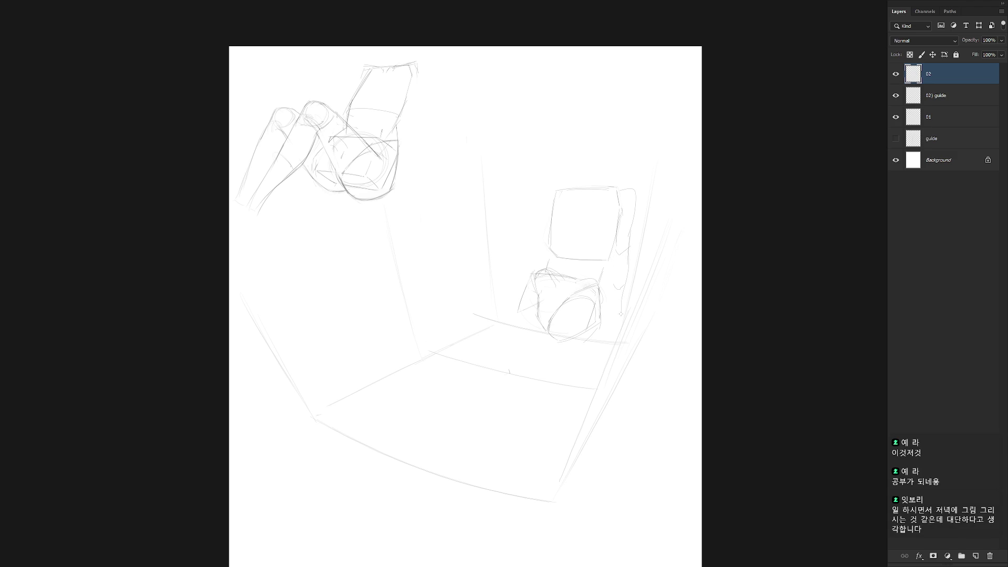
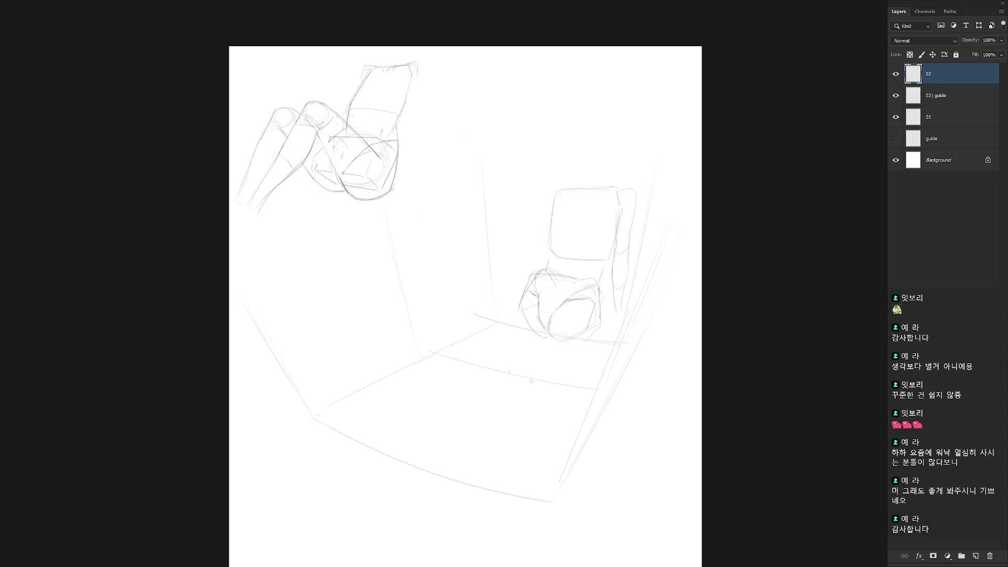
# Sketch the knee below the hips on layer 02, redrawing misplaced arc strokes.
pyautogui.moveTo(565, 346); pyautogui.dragTo(549, 344)
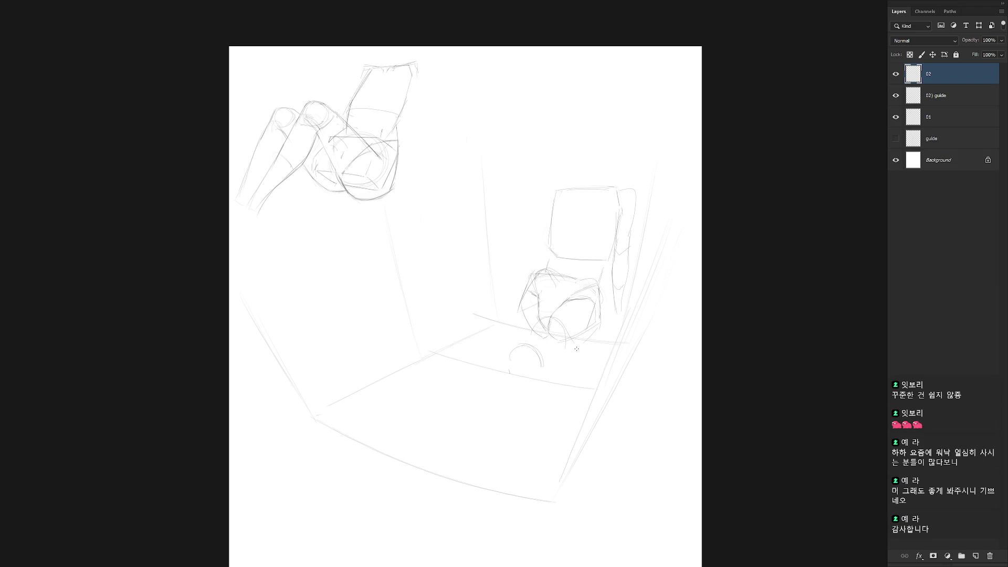
pyautogui.hotkey('ctrl', 'z')
pyautogui.moveTo(543, 356); pyautogui.dragTo(577, 368)
pyautogui.hotkey('ctrl', 'z')
pyautogui.moveTo(557, 324)
pyautogui.mouseDown()
pyautogui.moveTo(585, 321)
pyautogui.moveTo(594, 351)
pyautogui.moveTo(574, 372)
pyautogui.mouseUp()
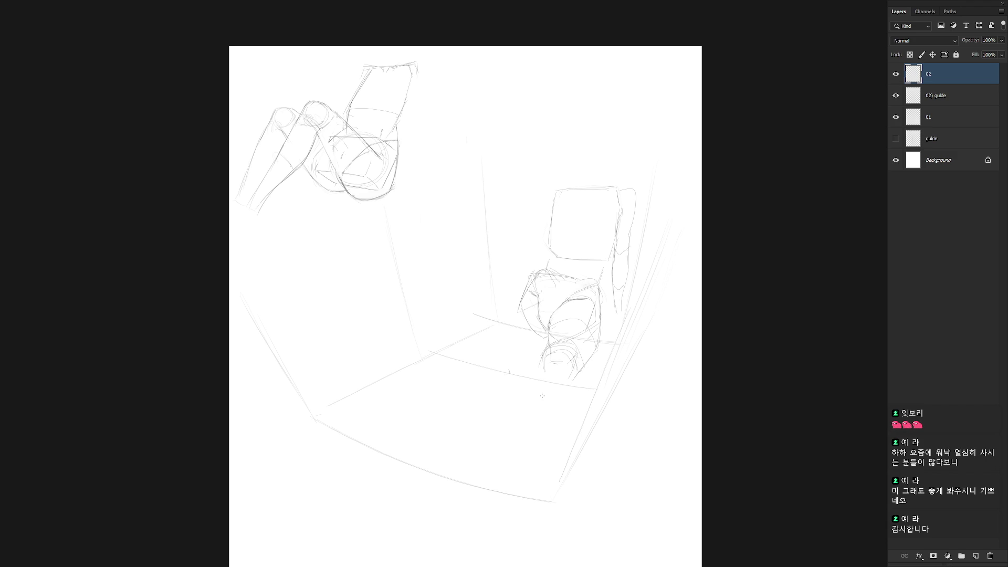
pyautogui.moveTo(551, 344); pyautogui.dragTo(541, 366)
# Draw the shin down the leg and rough in the foot, then add the 02) guide layer to the selection.
pyautogui.moveTo(557, 414); pyautogui.dragTo(546, 438)
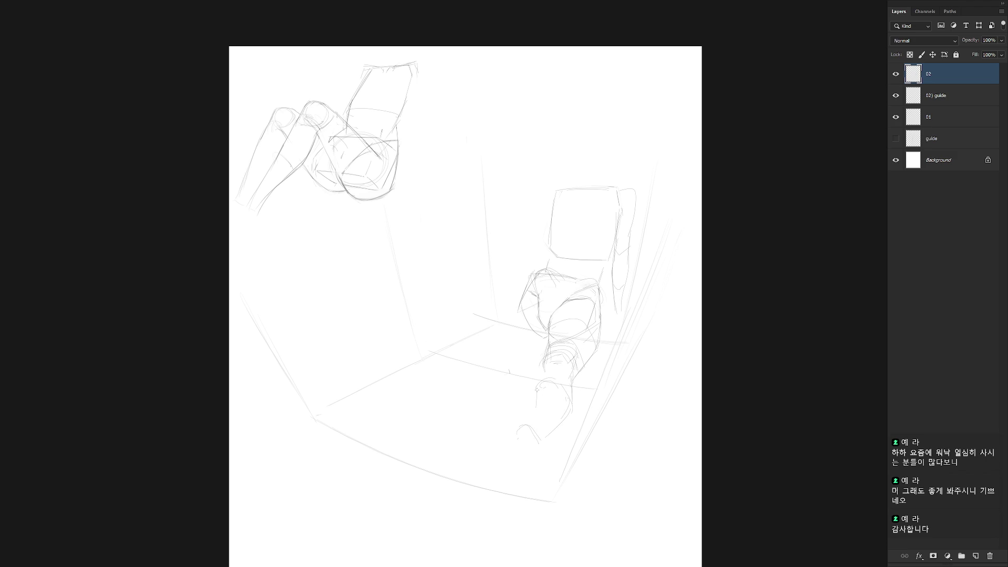
pyautogui.moveTo(544, 386); pyautogui.dragTo(541, 394)
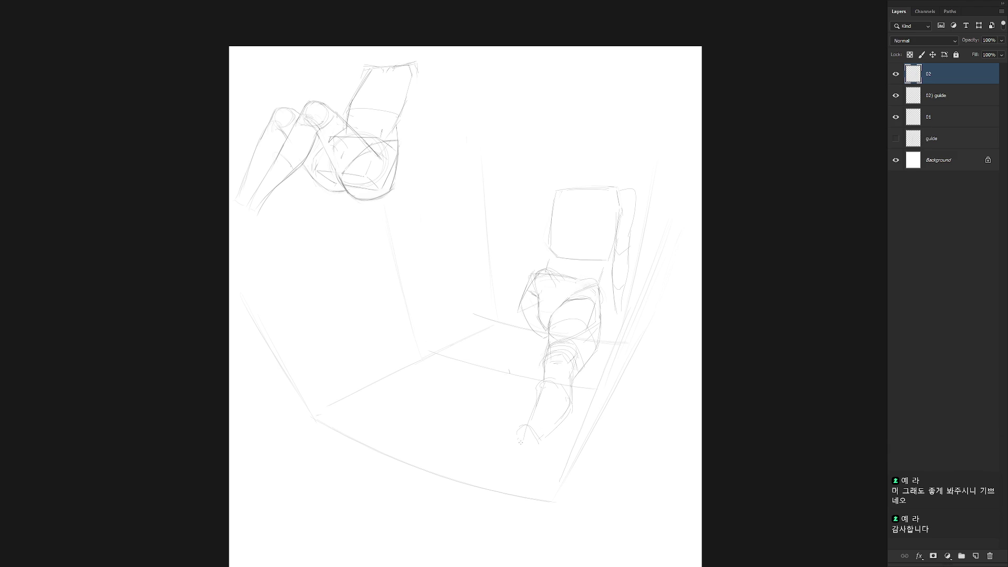
pyautogui.moveTo(527, 433); pyautogui.dragTo(504, 464)
pyautogui.moveTo(529, 462); pyautogui.dragTo(505, 489)
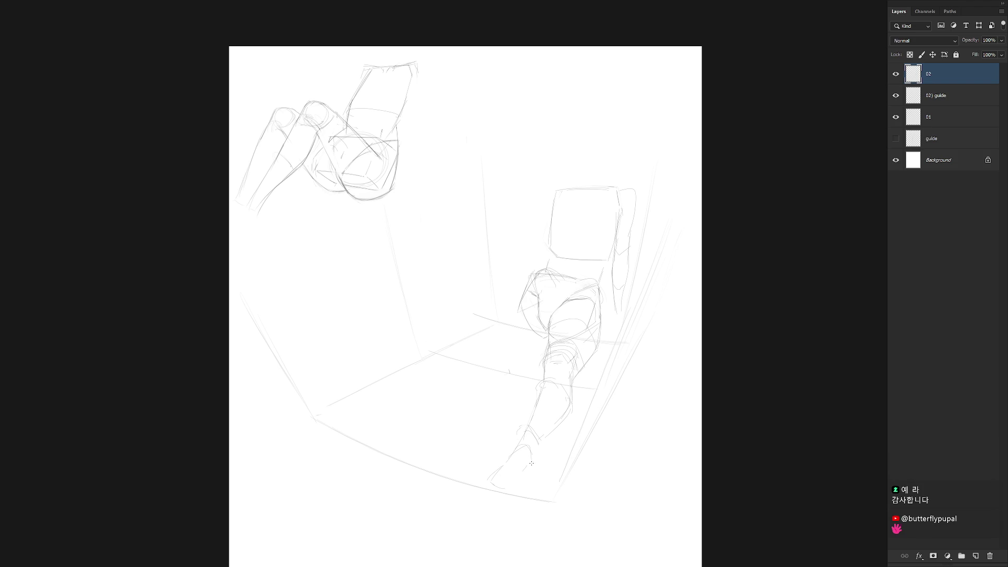
pyautogui.moveTo(527, 446); pyautogui.dragTo(524, 468)
pyautogui.keyDown('shift'); pyautogui.click(940, 95); pyautogui.keyUp('shift')
# On layer 02 alone, draw the bent left thigh from knee to hips with a cross-contour across it.
pyautogui.moveTo(630, 432); pyautogui.dragTo(629, 405)
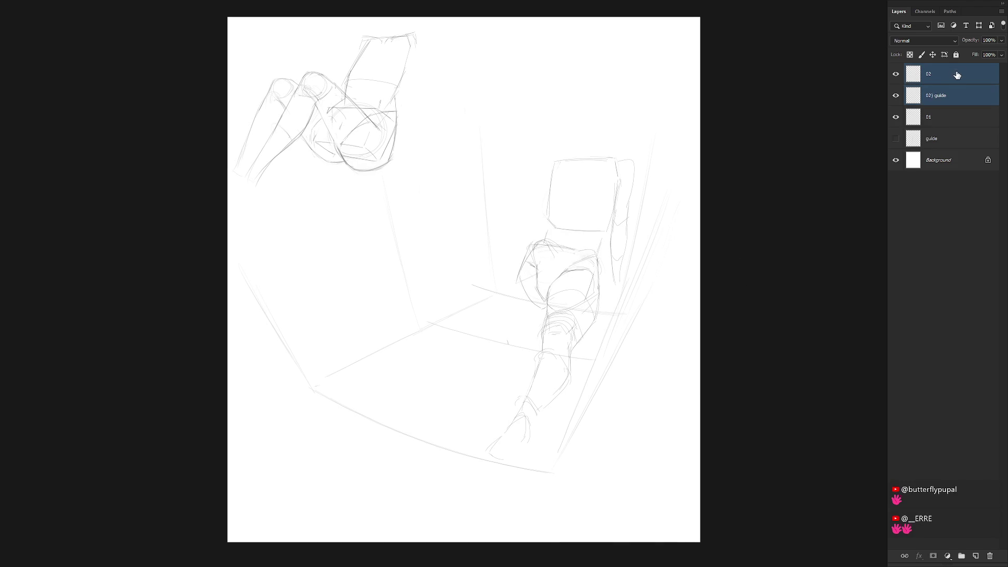
pyautogui.click(956, 73)
pyautogui.moveTo(442, 304)
pyautogui.mouseDown()
pyautogui.moveTo(464, 324)
pyautogui.moveTo(446, 290)
pyautogui.moveTo(455, 313)
pyautogui.moveTo(436, 303)
pyautogui.mouseUp()
pyautogui.hotkey('ctrl', 'z')
pyautogui.hotkey('ctrl', 'z')
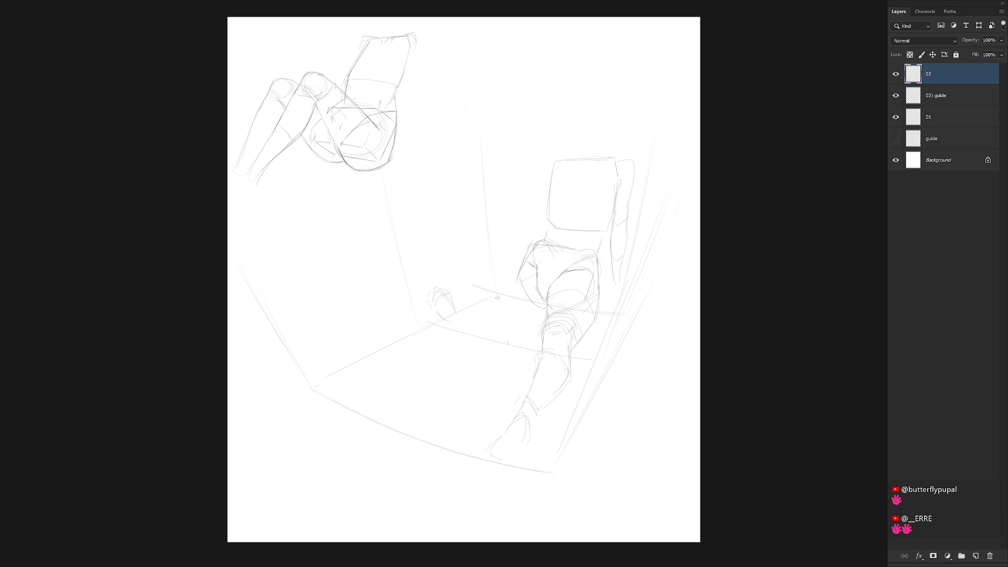
pyautogui.moveTo(463, 278)
pyautogui.mouseDown()
pyautogui.moveTo(513, 263)
pyautogui.moveTo(443, 289)
pyautogui.mouseUp()
pyautogui.hotkey('ctrl', 'z')
pyautogui.hotkey('ctrl', 'z')
pyautogui.moveTo(446, 288); pyautogui.dragTo(534, 253)
pyautogui.moveTo(448, 319); pyautogui.dragTo(532, 302)
pyautogui.moveTo(503, 269); pyautogui.dragTo(507, 292)
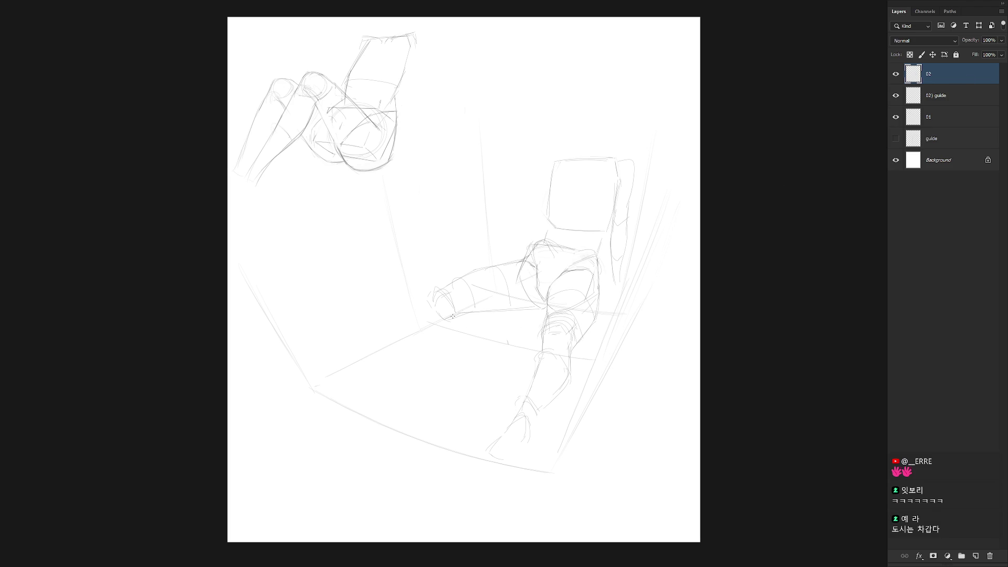
# Redraw the left thigh's lower contour and strengthen its upper contour.
pyautogui.moveTo(459, 314); pyautogui.dragTo(544, 308)
pyautogui.hotkey('ctrl', 'z')
pyautogui.moveTo(478, 310); pyautogui.dragTo(523, 308)
pyautogui.moveTo(465, 278); pyautogui.dragTo(507, 263)
# Draw the long shin line down-left across the floor and darken its lower edge.
pyautogui.moveTo(400, 346); pyautogui.dragTo(378, 357)
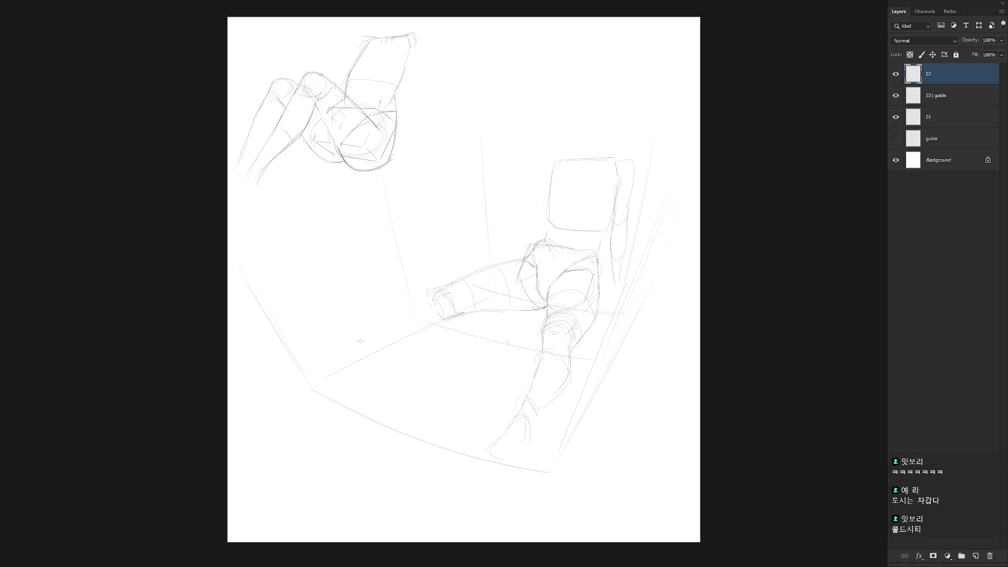
pyautogui.moveTo(332, 362)
pyautogui.mouseDown()
pyautogui.moveTo(443, 319)
pyautogui.moveTo(336, 342)
pyautogui.mouseUp()
pyautogui.moveTo(383, 315)
pyautogui.mouseDown()
pyautogui.moveTo(334, 344)
pyautogui.moveTo(425, 301)
pyautogui.mouseUp()
pyautogui.moveTo(393, 337); pyautogui.dragTo(431, 327)
pyautogui.moveTo(349, 351)
pyautogui.mouseDown()
pyautogui.moveTo(436, 330)
pyautogui.moveTo(442, 319)
pyautogui.mouseUp()
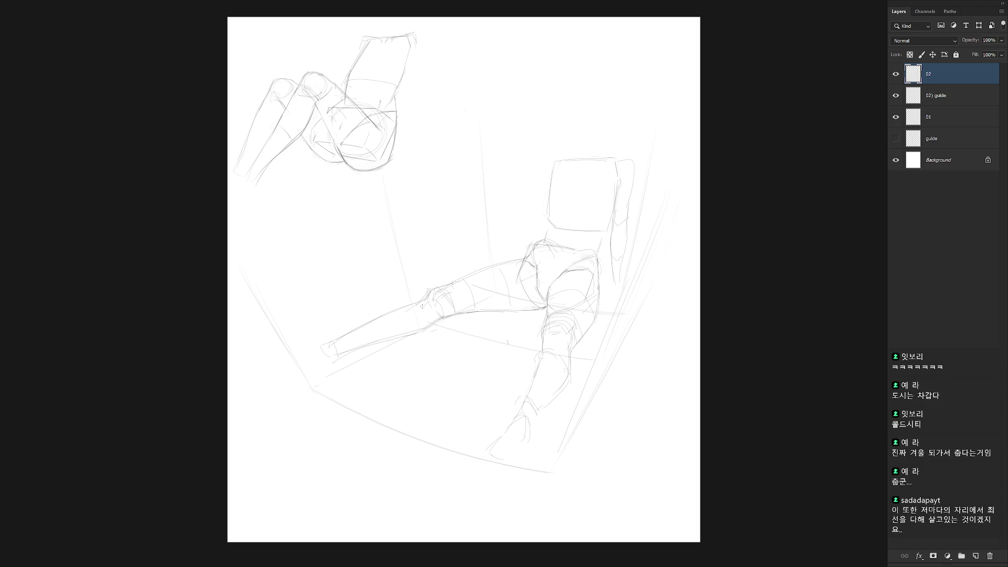
# Add knee detail and the outstretched leg's foot, and refine the right foot's outline and bottom edge.
pyautogui.moveTo(423, 308)
pyautogui.mouseDown()
pyautogui.moveTo(432, 296)
pyautogui.moveTo(403, 306)
pyautogui.mouseUp()
pyautogui.moveTo(326, 345); pyautogui.dragTo(279, 359)
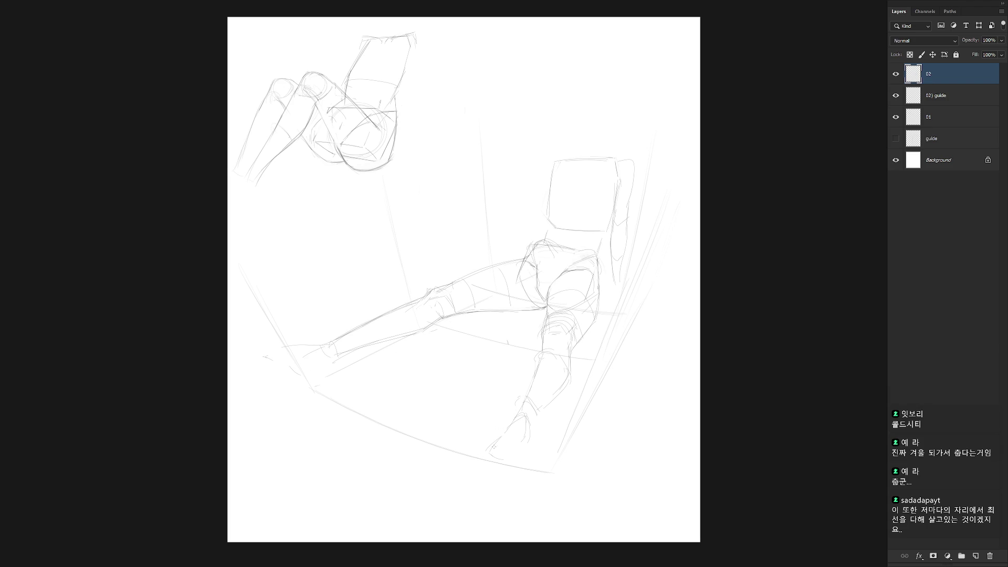
pyautogui.moveTo(480, 434); pyautogui.dragTo(497, 439)
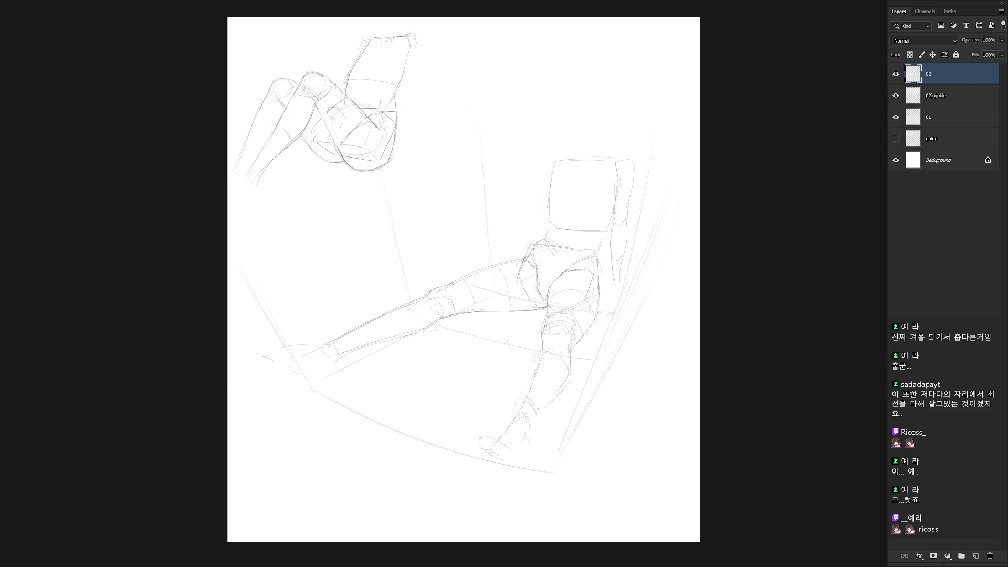
pyautogui.moveTo(498, 459)
pyautogui.mouseDown()
pyautogui.moveTo(517, 458)
pyautogui.moveTo(507, 471)
pyautogui.moveTo(522, 460)
pyautogui.mouseUp()
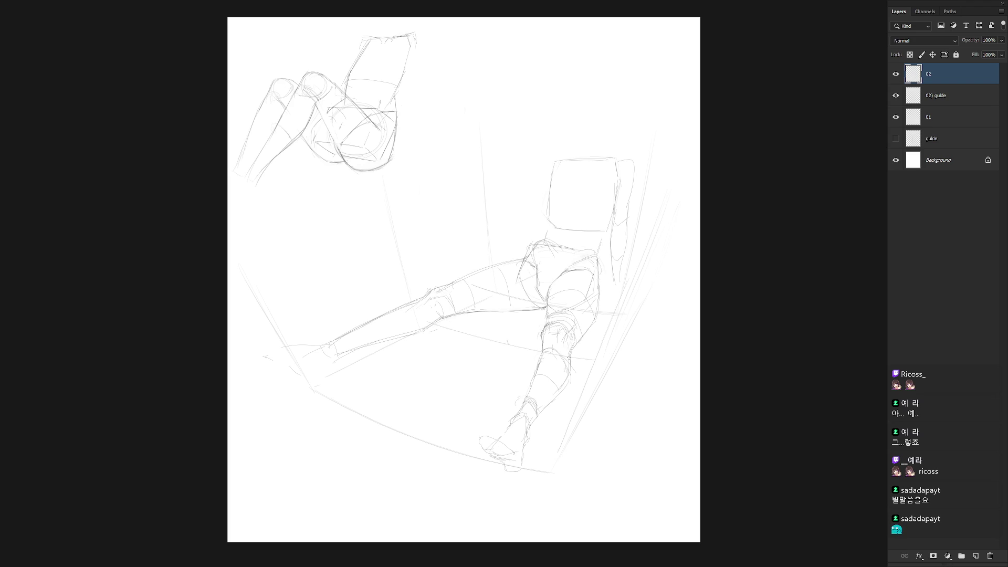
# Trace the right calf edge down to the ankle, then the foot's left edge, sole and heel.
pyautogui.moveTo(572, 348); pyautogui.dragTo(568, 377)
pyautogui.moveTo(568, 381); pyautogui.dragTo(528, 436)
pyautogui.moveTo(481, 437); pyautogui.dragTo(485, 454)
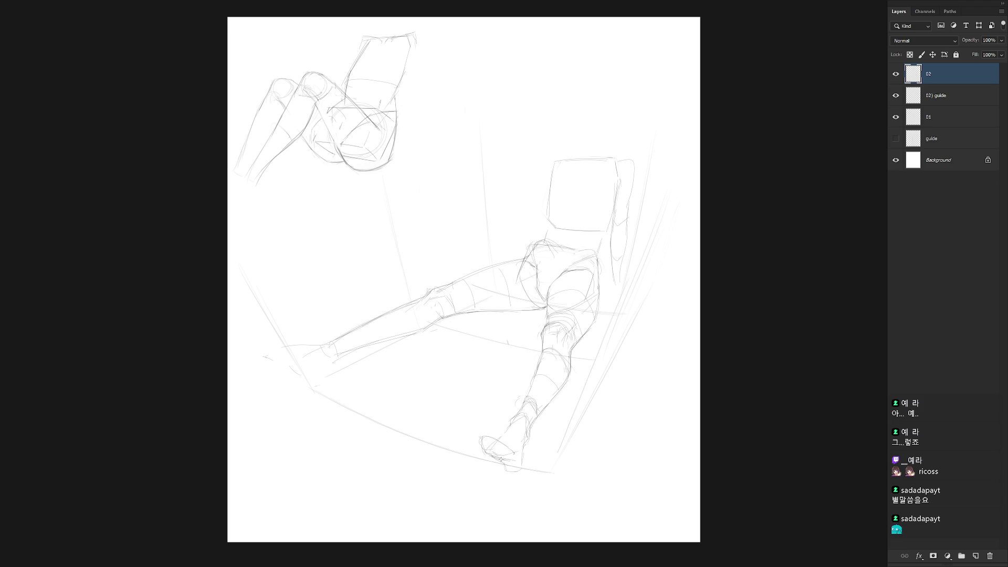
pyautogui.moveTo(495, 458); pyautogui.dragTo(512, 463)
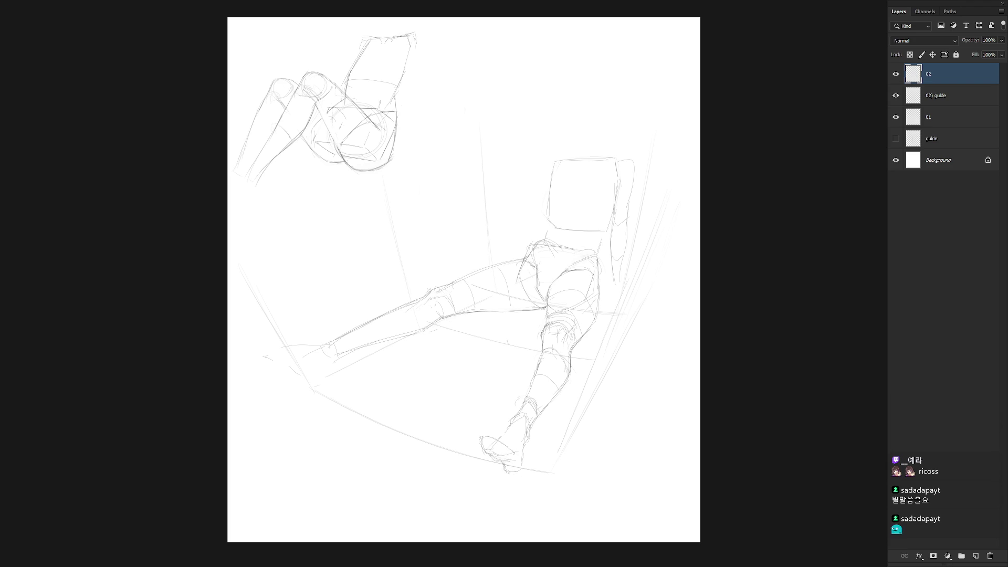
pyautogui.moveTo(503, 460); pyautogui.dragTo(519, 468)
pyautogui.moveTo(533, 459); pyautogui.dragTo(518, 325)
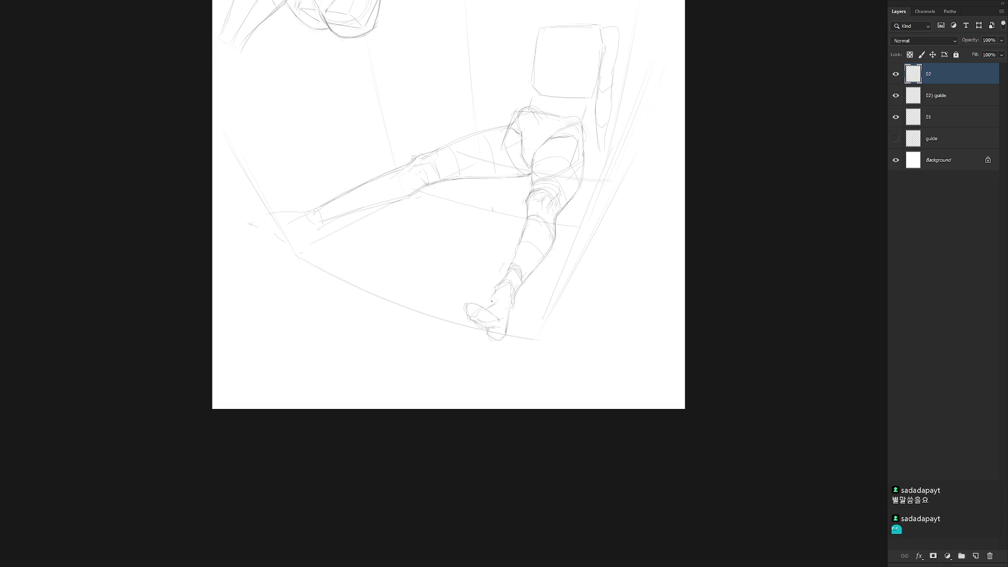
# Darken the ankle's contours and sketch the shin's left edge.
pyautogui.moveTo(509, 293); pyautogui.dragTo(498, 290)
pyautogui.moveTo(520, 284); pyautogui.dragTo(514, 301)
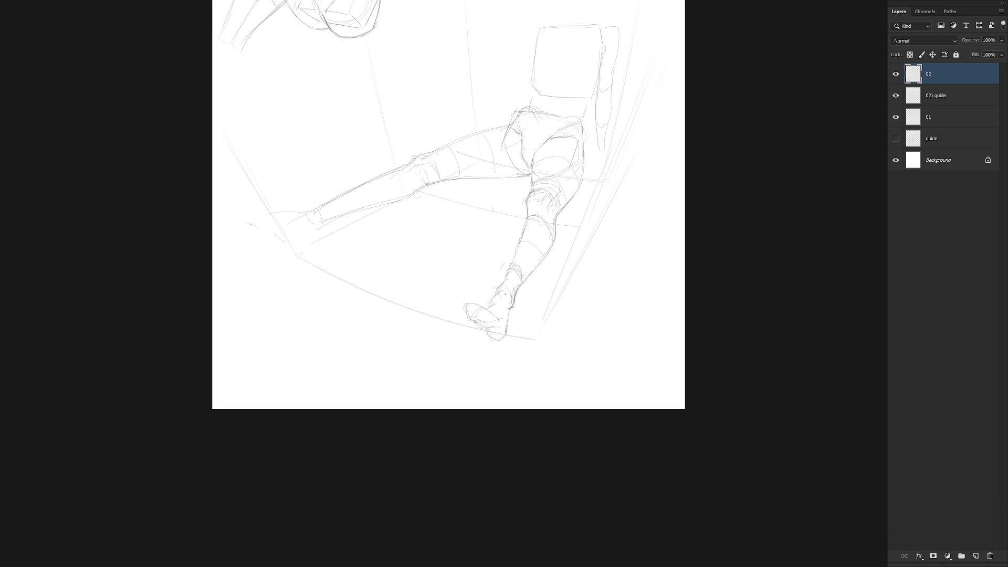
pyautogui.moveTo(512, 307); pyautogui.dragTo(506, 325)
pyautogui.moveTo(517, 263)
pyautogui.mouseDown()
pyautogui.moveTo(504, 286)
pyautogui.moveTo(499, 278)
pyautogui.mouseUp()
pyautogui.moveTo(521, 246); pyautogui.dragTo(504, 280)
pyautogui.scroll(2, 549, 291)
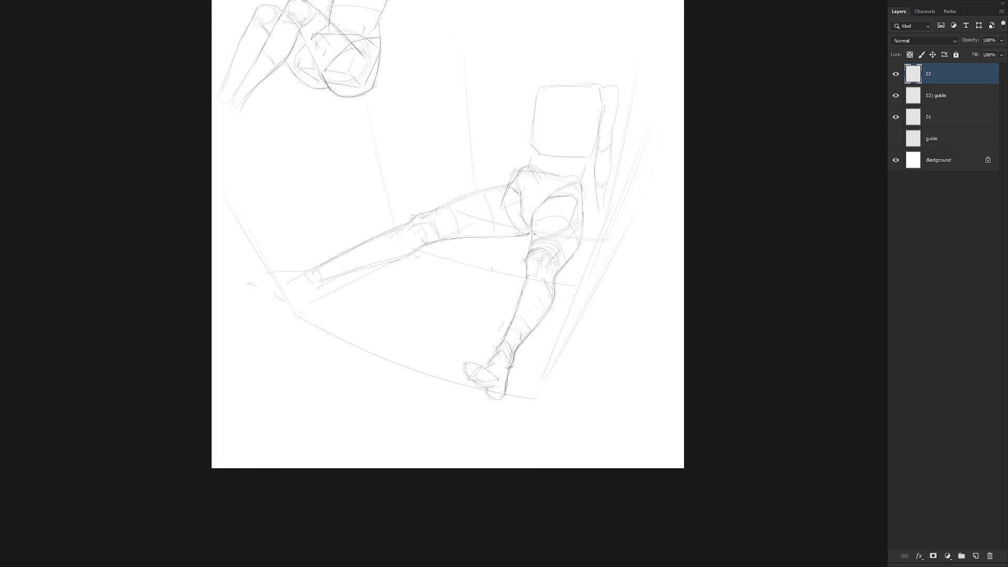
# Rework the knee strokes and refine the thigh's right edge.
pyautogui.moveTo(530, 265)
pyautogui.mouseDown()
pyautogui.moveTo(538, 246)
pyautogui.moveTo(524, 282)
pyautogui.moveTo(532, 257)
pyautogui.mouseUp()
pyautogui.moveTo(558, 254)
pyautogui.mouseDown()
pyautogui.moveTo(544, 244)
pyautogui.moveTo(552, 236)
pyautogui.moveTo(527, 251)
pyautogui.moveTo(536, 225)
pyautogui.moveTo(533, 257)
pyautogui.mouseUp()
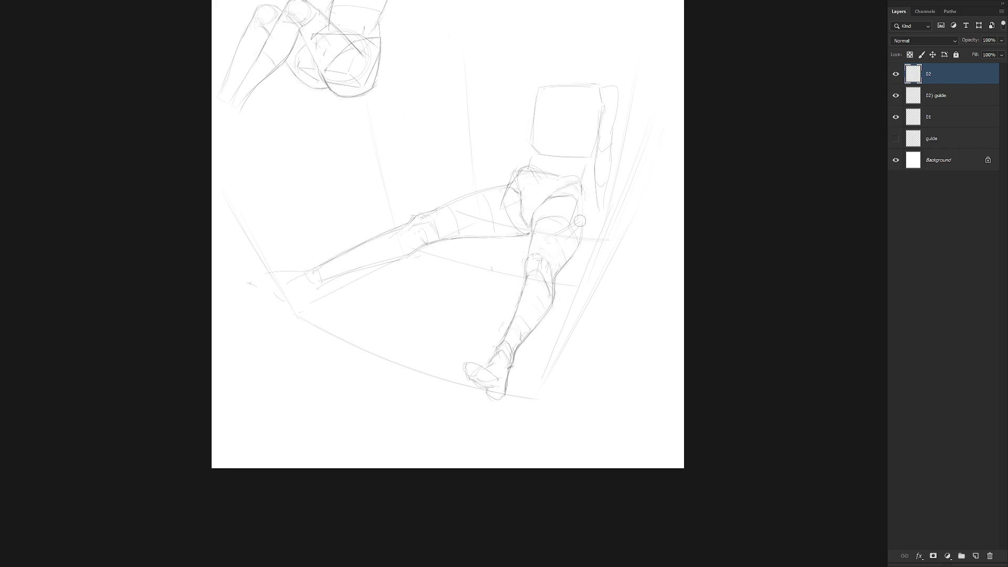
pyautogui.moveTo(579, 194); pyautogui.dragTo(582, 225)
pyautogui.moveTo(569, 288); pyautogui.dragTo(540, 343)
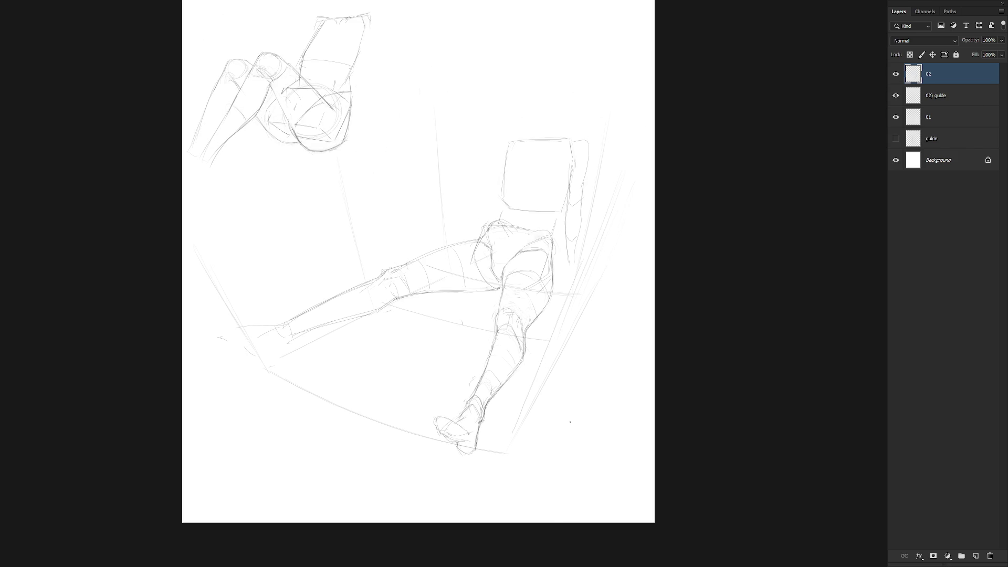
pyautogui.scroll(-3, 604, 381)
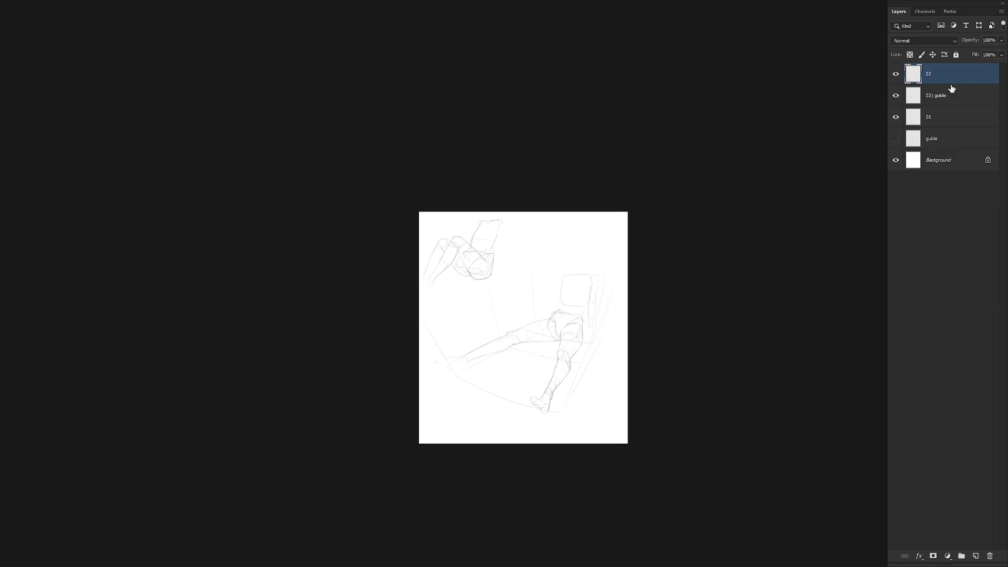
pyautogui.scroll(4, 557, 323)
pyautogui.scroll(-1, 479, 370)
# Lasso and delete the long left leg strokes, then sketch a shorter thigh line toward the knee.
pyautogui.moveTo(461, 387)
pyautogui.mouseDown()
pyautogui.moveTo(477, 331)
pyautogui.moveTo(313, 429)
pyautogui.mouseUp()
pyautogui.hotkey('ctrl', 'd')
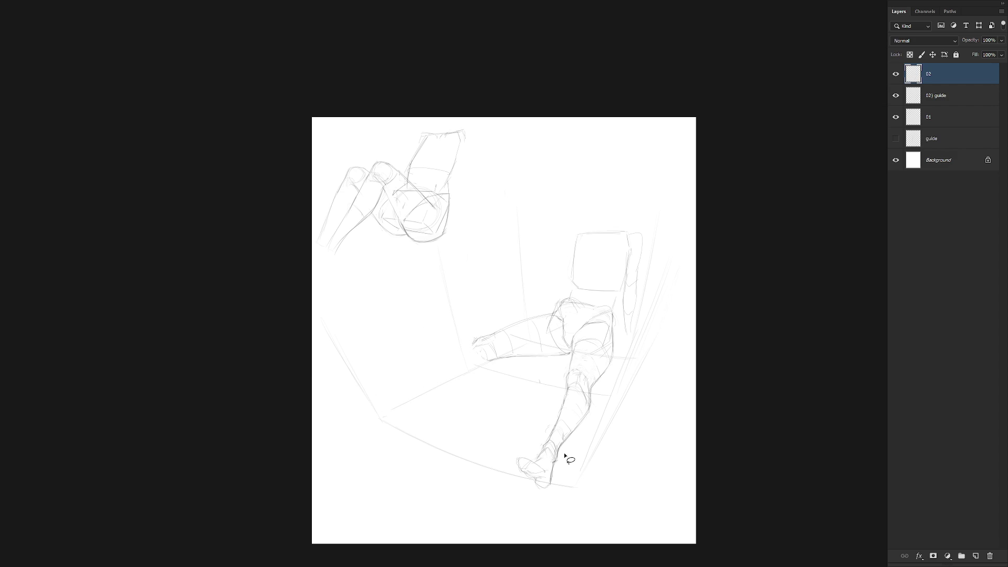
pyautogui.moveTo(537, 364)
pyautogui.mouseDown()
pyautogui.moveTo(556, 322)
pyautogui.moveTo(452, 347)
pyautogui.mouseUp()
pyautogui.press('Delete')
pyautogui.hotkey('ctrl', 'd')
pyautogui.hotkey('ctrl', 'd')
pyautogui.moveTo(550, 313); pyautogui.dragTo(486, 361)
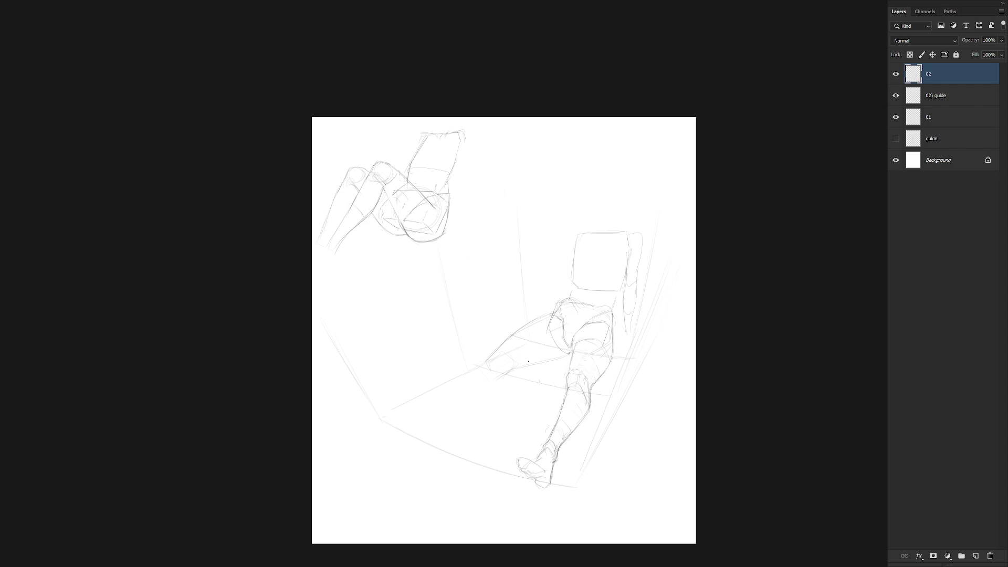
# Lasso the foreshortened thigh strokes and delete them.
pyautogui.press('l')
pyautogui.moveTo(494, 344)
pyautogui.mouseDown()
pyautogui.moveTo(533, 311)
pyautogui.moveTo(603, 318)
pyautogui.mouseUp()
pyautogui.scroll(-3, 606, 326)
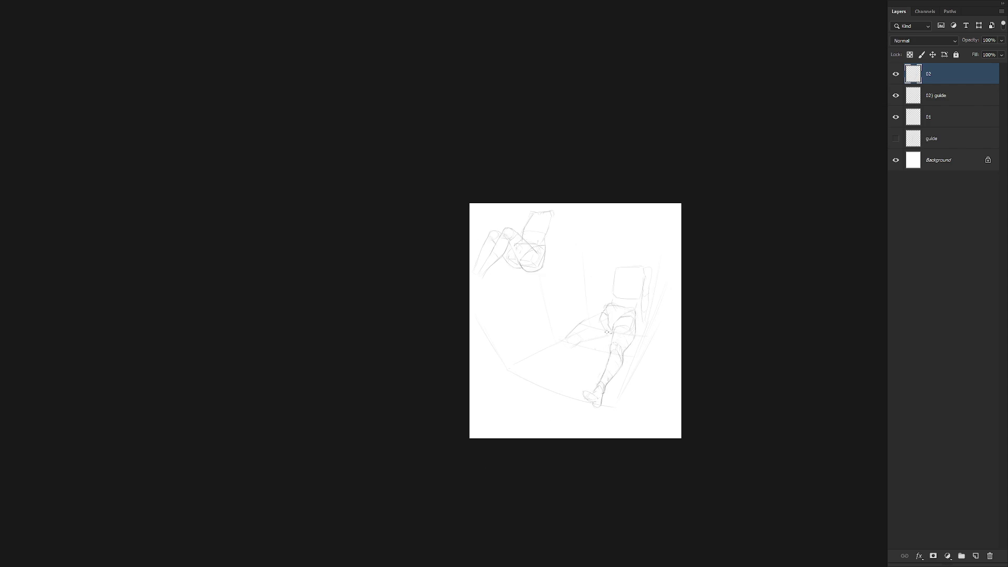
pyautogui.scroll(3, 625, 333)
pyautogui.moveTo(590, 351)
pyautogui.mouseDown()
pyautogui.moveTo(630, 329)
pyautogui.moveTo(609, 286)
pyautogui.moveTo(515, 367)
pyautogui.mouseUp()
pyautogui.press('Delete')
pyautogui.hotkey('ctrl', 'd')
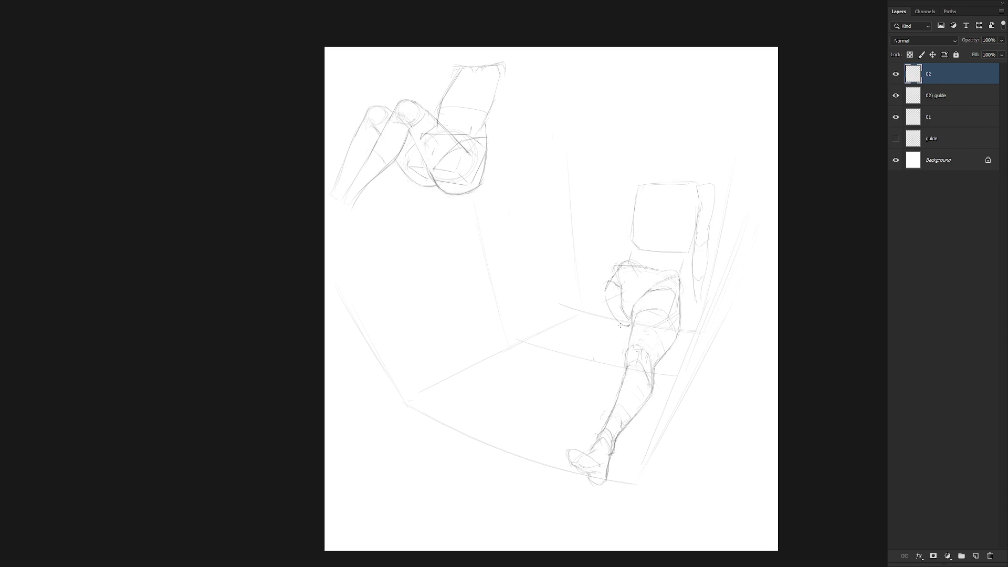
# Redraw the upper and lower thigh contours from hip toward knee, undoing unwanted strokes.
pyautogui.moveTo(628, 325); pyautogui.dragTo(569, 352)
pyautogui.moveTo(609, 284); pyautogui.dragTo(531, 330)
pyautogui.hotkey('ctrl', 'z')
pyautogui.hotkey('ctrl', 'z')
pyautogui.hotkey('ctrl', 'z')
pyautogui.moveTo(628, 327); pyautogui.dragTo(533, 358)
pyautogui.moveTo(608, 282)
pyautogui.mouseDown()
pyautogui.moveTo(518, 336)
pyautogui.moveTo(579, 342)
pyautogui.mouseUp()
pyautogui.hotkey('ctrl', 'z')
pyautogui.moveTo(565, 300); pyautogui.dragTo(613, 281)
pyautogui.hotkey('ctrl', 'z')
pyautogui.moveTo(627, 326)
pyautogui.mouseDown()
pyautogui.moveTo(518, 345)
pyautogui.moveTo(559, 345)
pyautogui.moveTo(515, 339)
pyautogui.moveTo(507, 364)
pyautogui.mouseUp()
pyautogui.hotkey('ctrl', 'z')
pyautogui.scroll(-3, 714, 367)
pyautogui.moveTo(676, 410); pyautogui.dragTo(610, 404)
pyautogui.scroll(2, 610, 403)
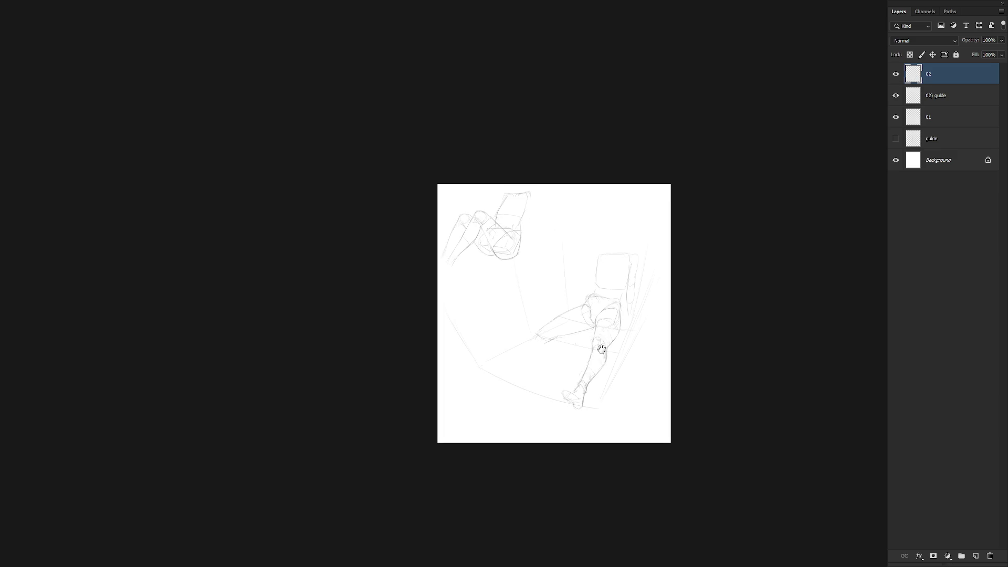
pyautogui.scroll(2, 588, 327)
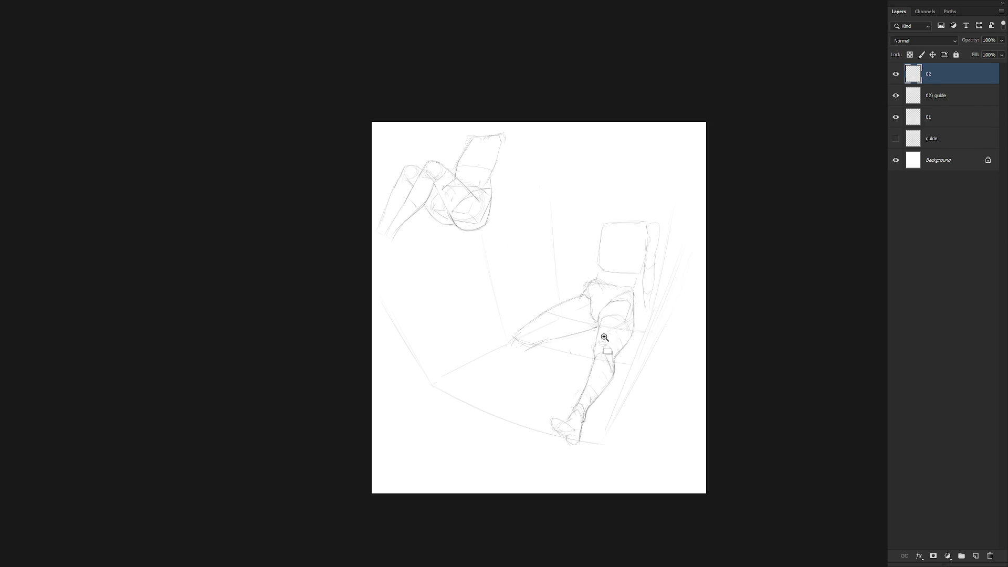
pyautogui.scroll(2, 601, 335)
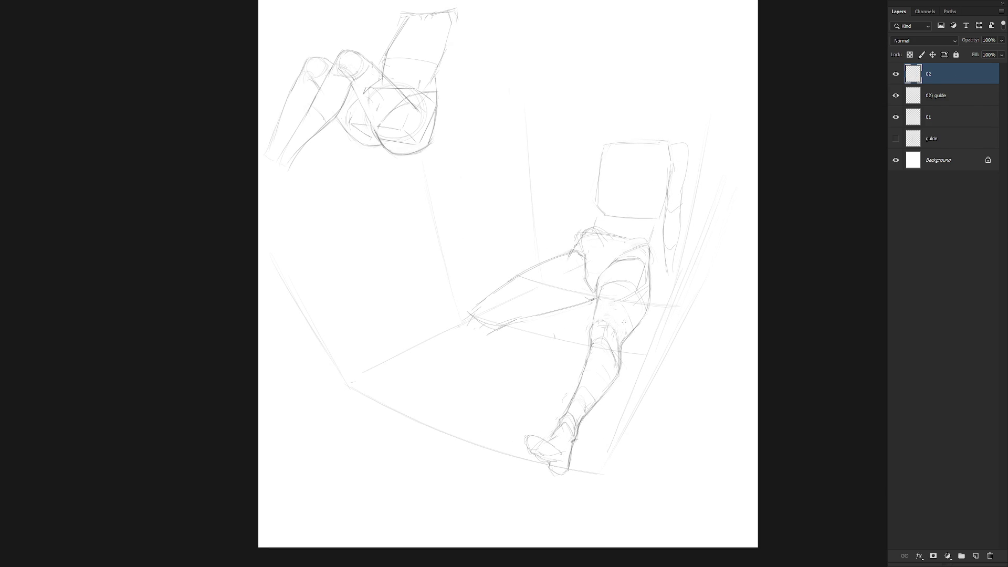
# After trying and undoing knee shapes, redraw the lower thigh contour and add a short stroke down from the hip.
pyautogui.moveTo(486, 298); pyautogui.dragTo(503, 326)
pyautogui.hotkey('ctrl', 'z')
pyautogui.hotkey('ctrl', 'z')
pyautogui.hotkey('ctrl', 'z')
pyautogui.moveTo(526, 310)
pyautogui.mouseDown()
pyautogui.moveTo(499, 326)
pyautogui.moveTo(589, 301)
pyautogui.mouseUp()
pyautogui.hotkey('ctrl', 'z')
pyautogui.press('e')
pyautogui.press('b')
pyautogui.moveTo(499, 322); pyautogui.dragTo(592, 299)
pyautogui.moveTo(509, 318); pyautogui.dragTo(592, 299)
pyautogui.press('e')
pyautogui.press('b')
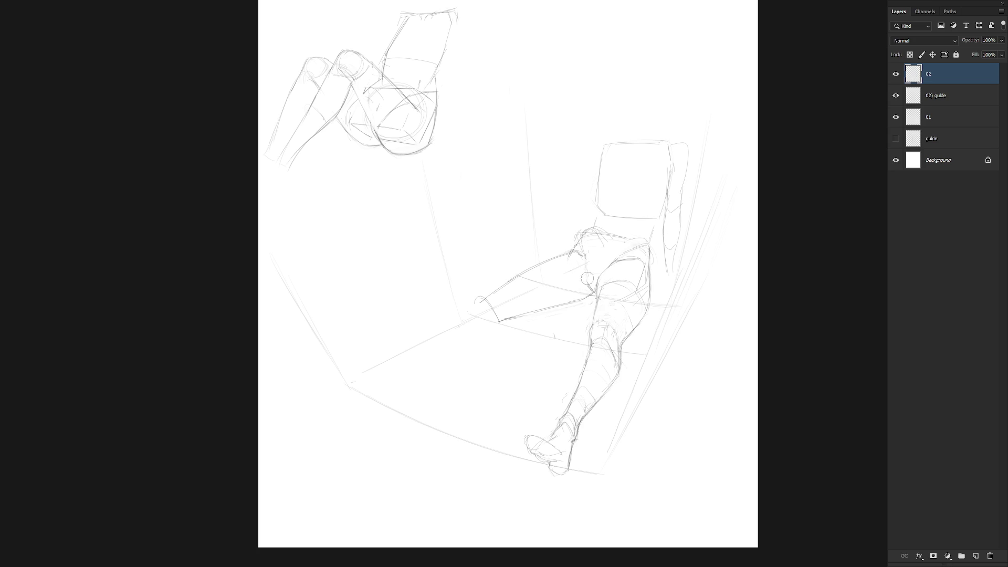
pyautogui.moveTo(584, 256); pyautogui.dragTo(589, 281)
# Draw the lower leg contours running from the knee down-left toward the floor.
pyautogui.moveTo(480, 298); pyautogui.dragTo(464, 314)
pyautogui.moveTo(488, 299)
pyautogui.mouseDown()
pyautogui.moveTo(493, 314)
pyautogui.moveTo(461, 345)
pyautogui.mouseUp()
pyautogui.moveTo(475, 310)
pyautogui.mouseDown()
pyautogui.moveTo(422, 335)
pyautogui.moveTo(383, 375)
pyautogui.mouseUp()
pyautogui.moveTo(461, 339); pyautogui.dragTo(405, 382)
pyautogui.hotkey('ctrl', 'z')
pyautogui.hotkey('ctrl', 'z')
pyautogui.hotkey('ctrl', 'z')
pyautogui.moveTo(468, 312); pyautogui.dragTo(391, 376)
pyautogui.moveTo(431, 329); pyautogui.dragTo(392, 373)
pyautogui.moveTo(460, 339); pyautogui.dragTo(420, 378)
pyautogui.moveTo(455, 344); pyautogui.dragTo(394, 389)
pyautogui.moveTo(455, 342); pyautogui.dragTo(478, 331)
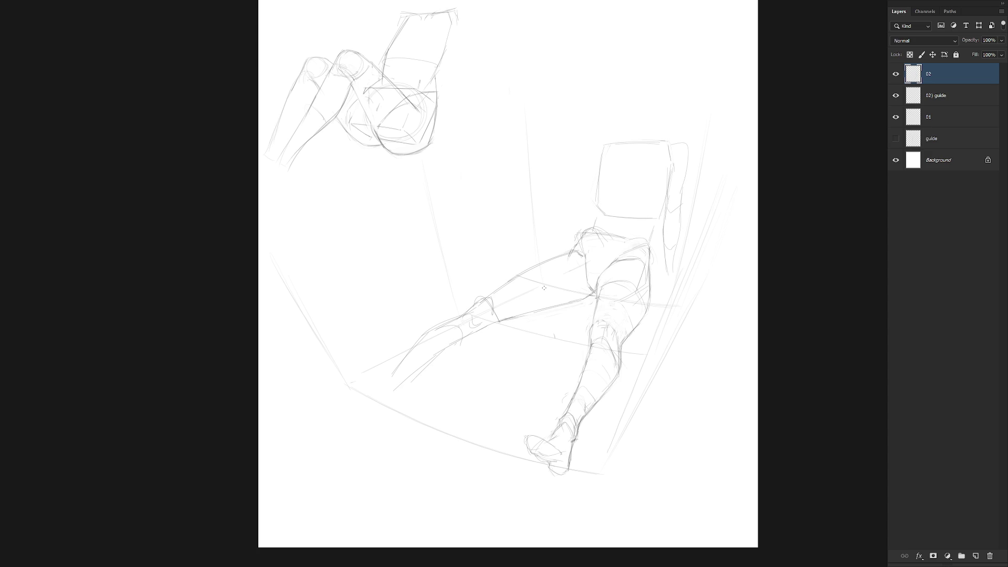
# Lasso-shift the lower leg into place, then refine the knee, crotch line and foot underside.
pyautogui.press('l')
pyautogui.moveTo(503, 322)
pyautogui.mouseDown()
pyautogui.moveTo(513, 322)
pyautogui.moveTo(436, 315)
pyautogui.moveTo(440, 372)
pyautogui.moveTo(450, 349)
pyautogui.mouseUp()
pyautogui.hotkey('ctrl', 'd')
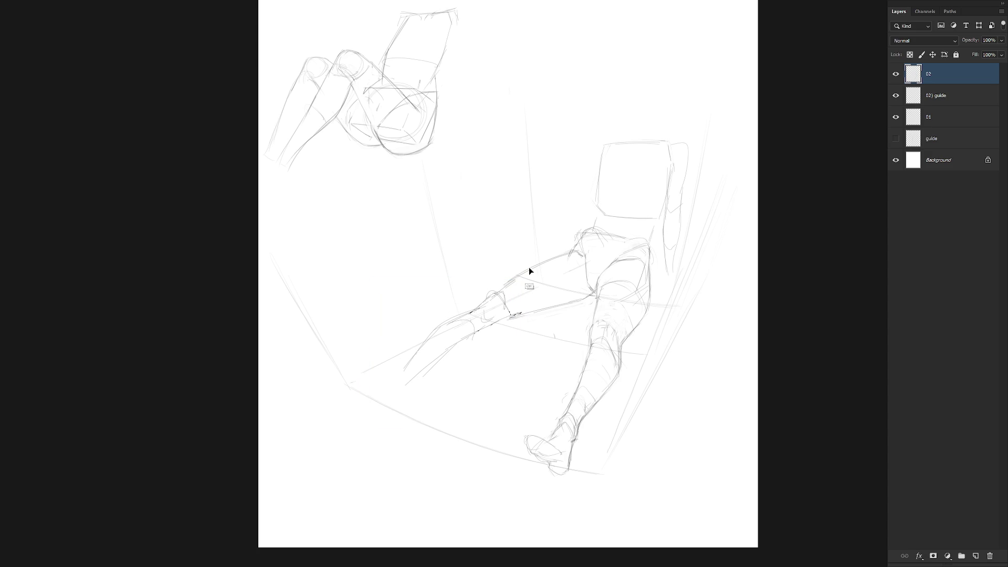
pyautogui.moveTo(517, 279); pyautogui.dragTo(580, 247)
pyautogui.hotkey('ctrl', 'z')
pyautogui.moveTo(594, 294); pyautogui.dragTo(576, 296)
pyautogui.moveTo(496, 303); pyautogui.dragTo(486, 314)
pyautogui.moveTo(449, 318); pyautogui.dragTo(471, 335)
pyautogui.moveTo(410, 362); pyautogui.dragTo(377, 378)
pyautogui.moveTo(369, 385)
pyautogui.mouseDown()
pyautogui.moveTo(401, 387)
pyautogui.moveTo(401, 401)
pyautogui.mouseUp()
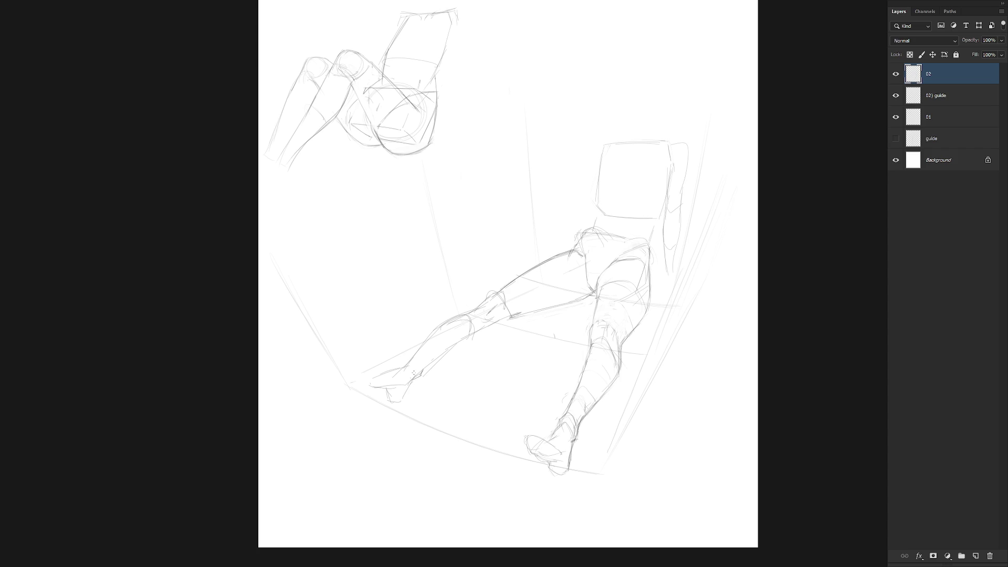
# Erase stray calf lines, draw the foot's top, heel and sole, and darken the shin's lower edge.
pyautogui.press('e')
pyautogui.moveTo(486, 325)
pyautogui.mouseDown()
pyautogui.moveTo(426, 370)
pyautogui.moveTo(363, 383)
pyautogui.mouseUp()
pyautogui.moveTo(365, 379)
pyautogui.mouseDown()
pyautogui.moveTo(402, 376)
pyautogui.moveTo(386, 391)
pyautogui.moveTo(403, 382)
pyautogui.mouseUp()
pyautogui.moveTo(392, 388); pyautogui.dragTo(384, 395)
pyautogui.moveTo(386, 395)
pyautogui.mouseDown()
pyautogui.moveTo(398, 403)
pyautogui.moveTo(404, 387)
pyautogui.mouseUp()
pyautogui.moveTo(380, 377)
pyautogui.mouseDown()
pyautogui.moveTo(396, 368)
pyautogui.moveTo(360, 383)
pyautogui.mouseUp()
pyautogui.moveTo(416, 374); pyautogui.dragTo(473, 338)
pyautogui.scroll(-3, 582, 344)
# Tighten the left leg's shin line, lower thigh line and knee curve, erasing extra shin strokes.
pyautogui.moveTo(583, 348); pyautogui.dragTo(540, 338)
pyautogui.scroll(2, 540, 336)
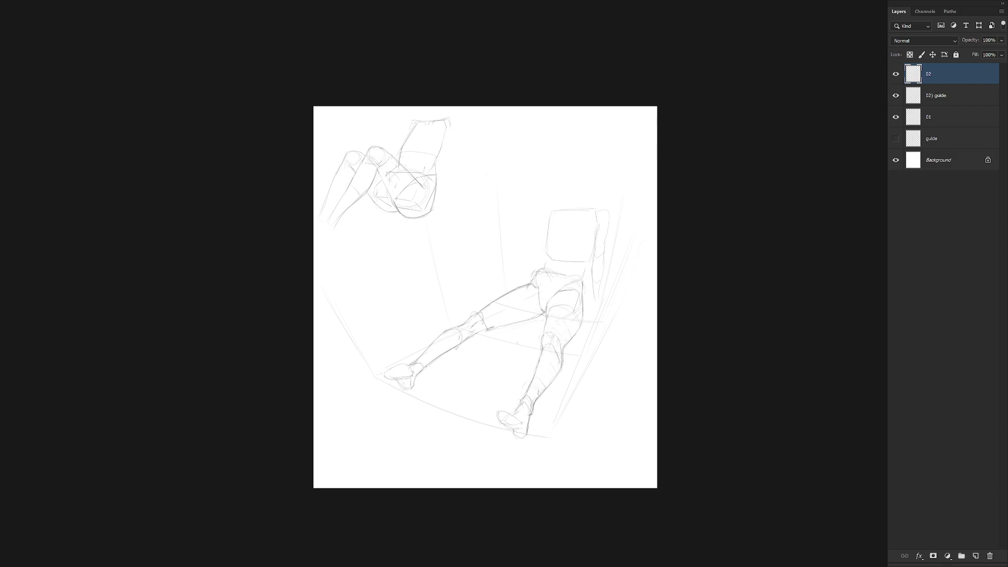
pyautogui.moveTo(461, 346); pyautogui.dragTo(441, 357)
pyautogui.moveTo(476, 335); pyautogui.dragTo(527, 320)
pyautogui.scroll(2, 458, 387)
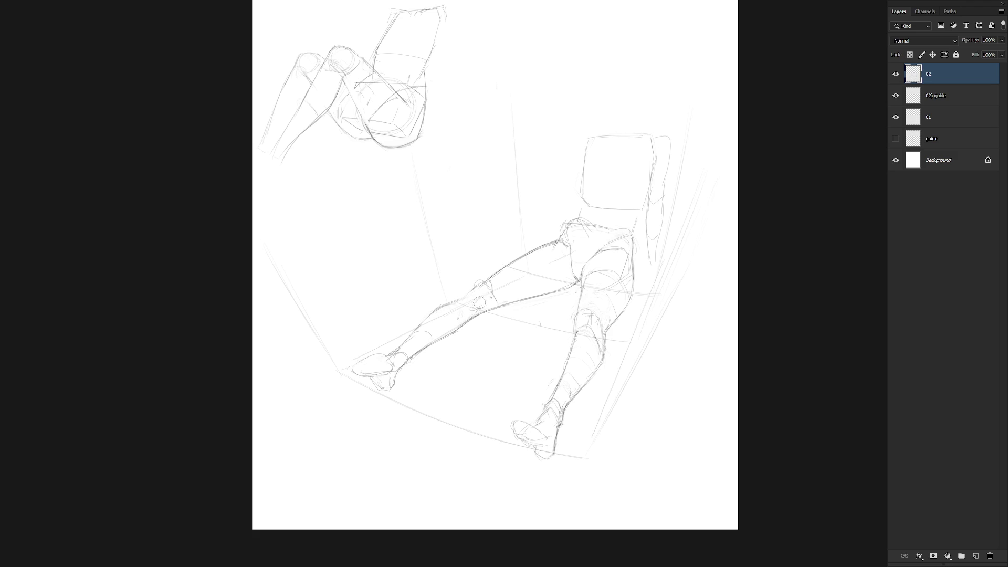
pyautogui.moveTo(490, 284)
pyautogui.mouseDown()
pyautogui.moveTo(496, 301)
pyautogui.moveTo(501, 287)
pyautogui.moveTo(455, 301)
pyautogui.moveTo(435, 345)
pyautogui.mouseUp()
pyautogui.moveTo(472, 314)
pyautogui.mouseDown()
pyautogui.moveTo(420, 350)
pyautogui.moveTo(459, 335)
pyautogui.moveTo(439, 323)
pyautogui.moveTo(415, 330)
pyautogui.mouseUp()
pyautogui.press('e')
pyautogui.press('b')
pyautogui.moveTo(443, 311)
pyautogui.mouseDown()
pyautogui.moveTo(474, 287)
pyautogui.moveTo(486, 310)
pyautogui.moveTo(467, 320)
pyautogui.mouseUp()
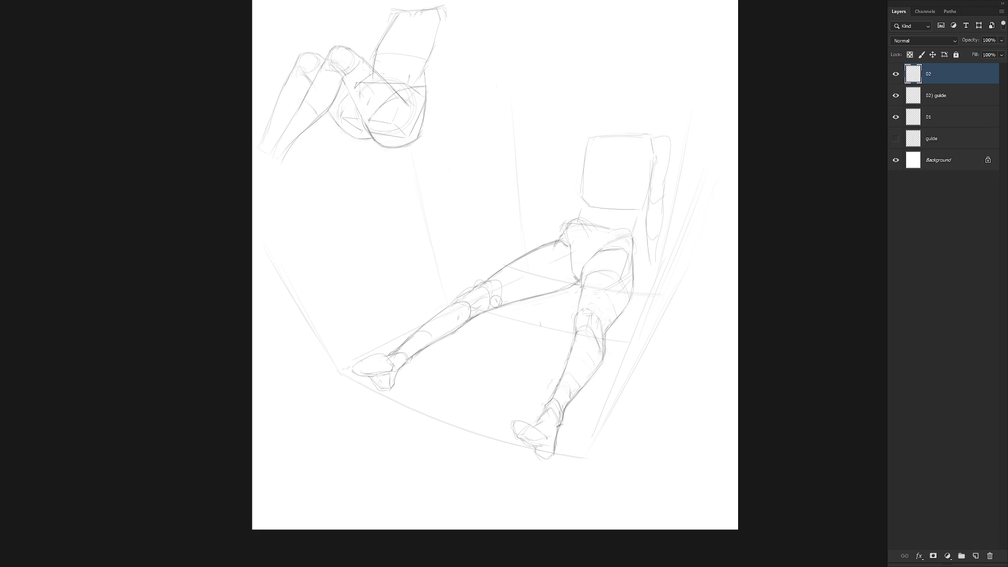
# Draw a long curved direction stroke over the leg and move the left leg onto its own layer.
pyautogui.scroll(-4, 546, 315)
pyautogui.scroll(3, 549, 325)
pyautogui.moveTo(551, 292)
pyautogui.mouseDown()
pyautogui.moveTo(567, 284)
pyautogui.moveTo(550, 246)
pyautogui.moveTo(332, 348)
pyautogui.moveTo(506, 430)
pyautogui.mouseUp()
pyautogui.hotkey('ctrl', 'j')
# Hide the old left-leg layer and return to layer 02, trying then undoing a floor line.
pyautogui.click(896, 74)
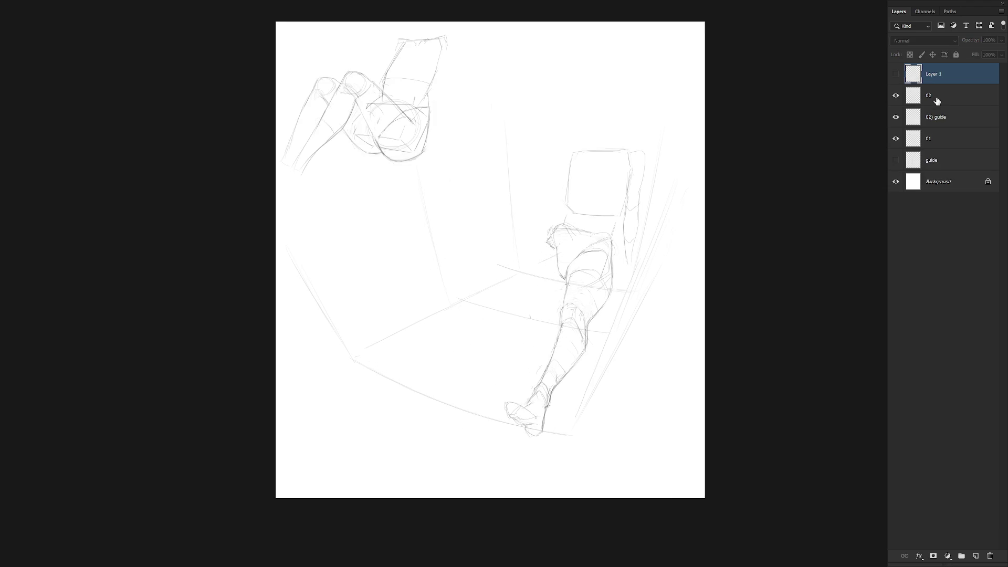
pyautogui.click(957, 103)
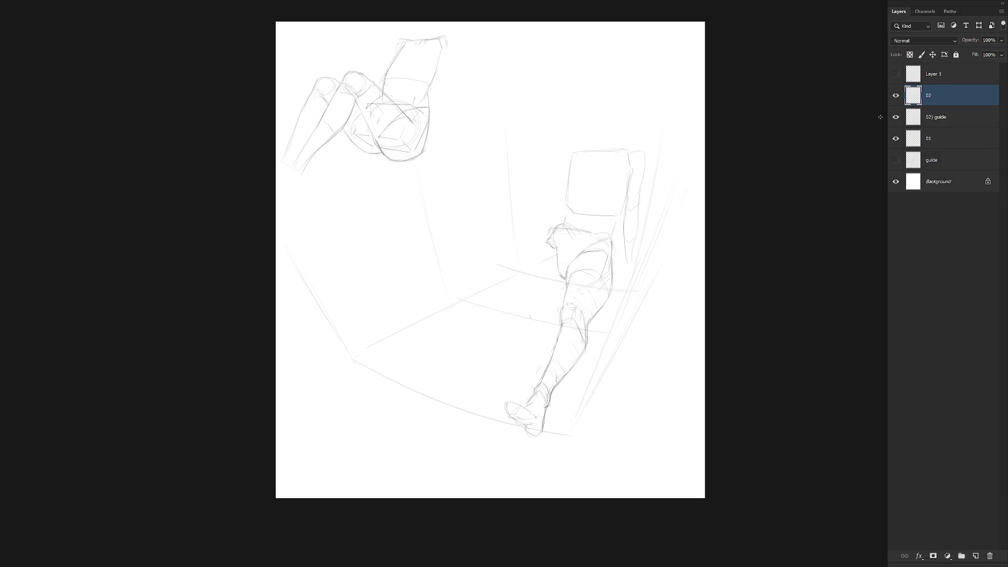
pyautogui.moveTo(565, 283)
pyautogui.mouseDown()
pyautogui.moveTo(431, 369)
pyautogui.moveTo(565, 285)
pyautogui.moveTo(405, 374)
pyautogui.mouseUp()
pyautogui.hotkey('ctrl', 'z')
# Redraw the left leg on layer 02: a new foot and heel, the shin, and the thigh up to the hip.
pyautogui.moveTo(374, 344)
pyautogui.mouseDown()
pyautogui.moveTo(415, 346)
pyautogui.moveTo(395, 357)
pyautogui.mouseUp()
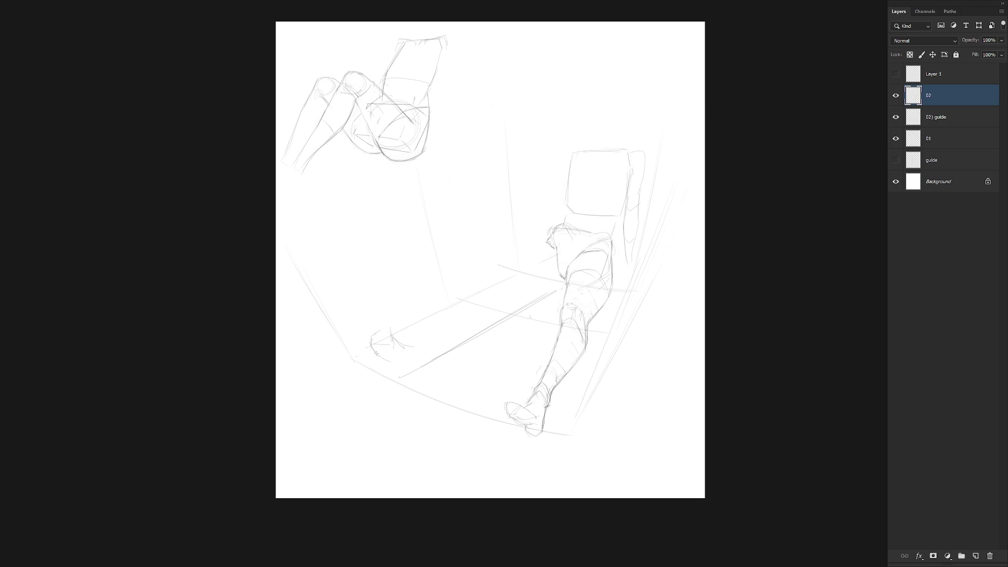
pyautogui.moveTo(387, 360)
pyautogui.mouseDown()
pyautogui.moveTo(400, 380)
pyautogui.moveTo(395, 363)
pyautogui.moveTo(393, 370)
pyautogui.moveTo(416, 368)
pyautogui.mouseUp()
pyautogui.moveTo(414, 345); pyautogui.dragTo(404, 379)
pyautogui.moveTo(415, 338); pyautogui.dragTo(460, 309)
pyautogui.moveTo(515, 259)
pyautogui.mouseDown()
pyautogui.moveTo(546, 289)
pyautogui.moveTo(566, 279)
pyautogui.mouseUp()
pyautogui.moveTo(515, 259); pyautogui.dragTo(551, 239)
pyautogui.moveTo(492, 283)
pyautogui.mouseDown()
pyautogui.moveTo(525, 254)
pyautogui.moveTo(487, 286)
pyautogui.mouseUp()
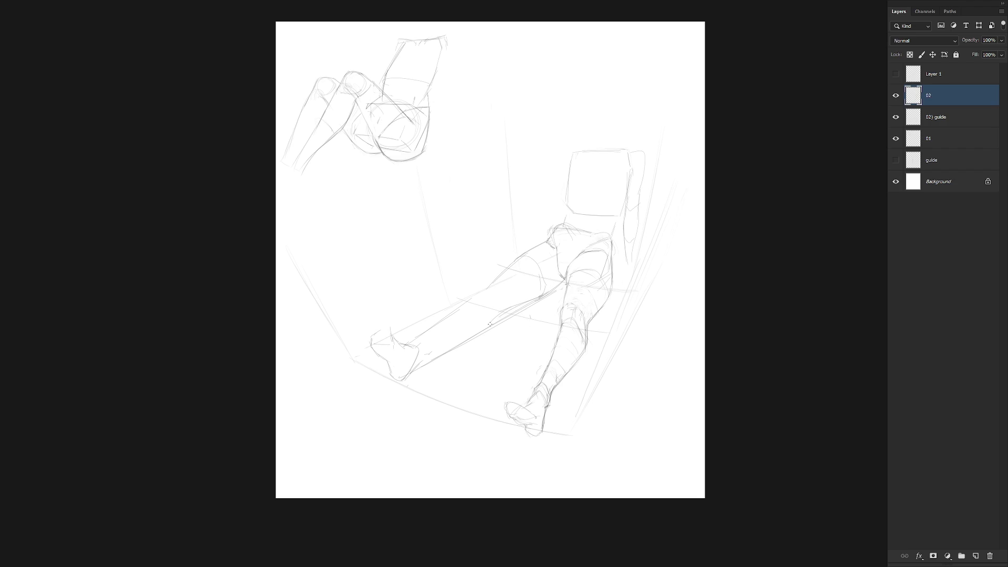
# Sketch cap lines and short contour strokes around the knee, undoing the bad strokes.
pyautogui.moveTo(552, 294); pyautogui.dragTo(490, 328)
pyautogui.moveTo(495, 301); pyautogui.dragTo(496, 313)
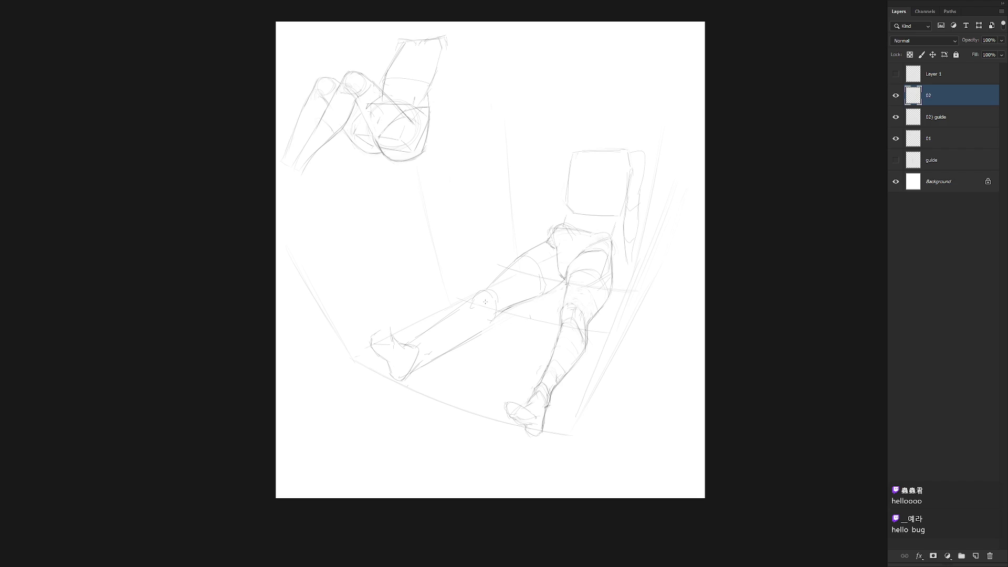
pyautogui.moveTo(474, 303)
pyautogui.mouseDown()
pyautogui.moveTo(492, 299)
pyautogui.moveTo(480, 325)
pyautogui.moveTo(407, 373)
pyautogui.moveTo(480, 328)
pyautogui.mouseUp()
pyautogui.hotkey('ctrl', 'z')
pyautogui.hotkey('ctrl', 'z')
pyautogui.moveTo(494, 318); pyautogui.dragTo(561, 290)
pyautogui.moveTo(564, 311); pyautogui.dragTo(581, 305)
pyautogui.hotkey('ctrl', 'z')
pyautogui.moveTo(579, 311)
pyautogui.mouseDown()
pyautogui.moveTo(565, 305)
pyautogui.moveTo(557, 322)
pyautogui.mouseUp()
pyautogui.press('e')
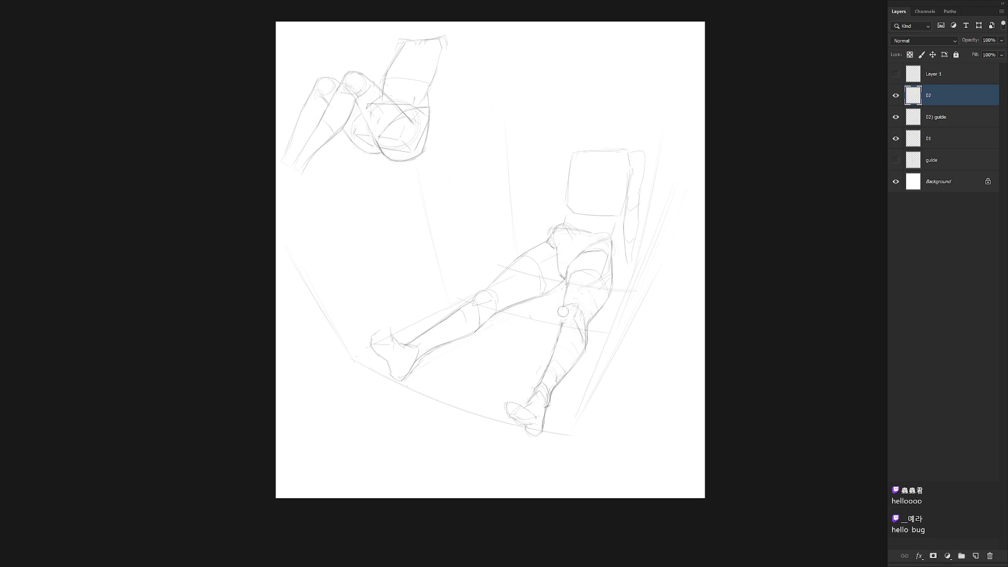
pyautogui.press('b')
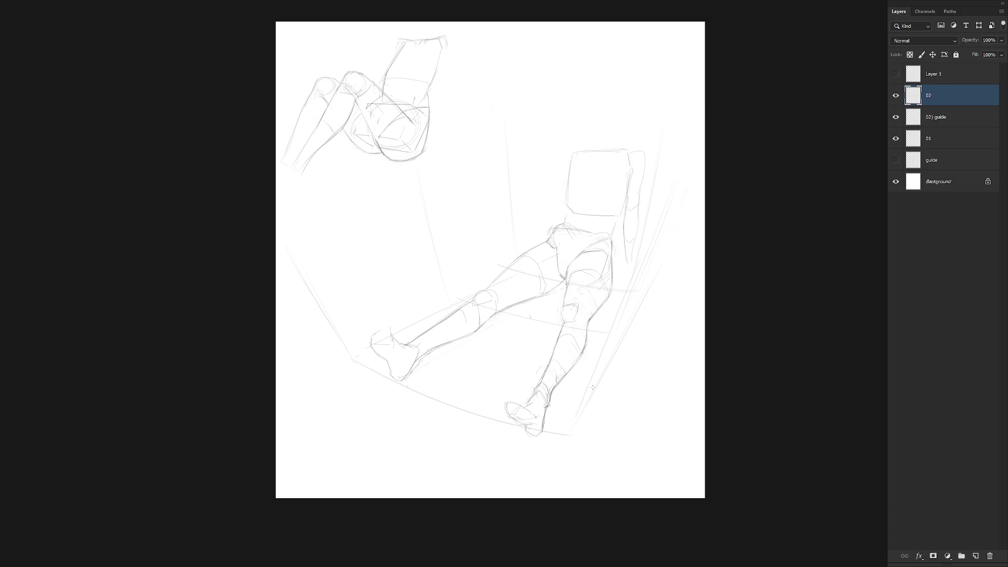
# Add strokes on the inner hip and knee of the leg beside the wall.
pyautogui.scroll(-3, 599, 384)
pyautogui.scroll(4, 562, 294)
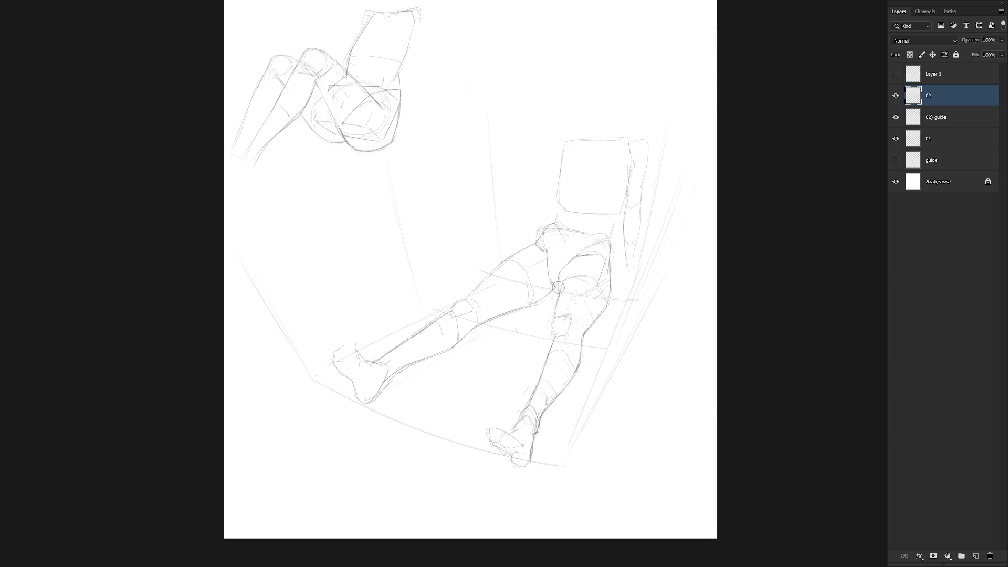
pyautogui.moveTo(559, 274); pyautogui.dragTo(557, 291)
pyautogui.moveTo(555, 319)
pyautogui.mouseDown()
pyautogui.moveTo(557, 336)
pyautogui.moveTo(556, 320)
pyautogui.moveTo(571, 314)
pyautogui.moveTo(559, 339)
pyautogui.mouseUp()
# Pan the view and mirror the canvas horizontally to check the sketch.
pyautogui.press('h')
pyautogui.moveTo(625, 303)
pyautogui.mouseDown()
pyautogui.moveTo(608, 333)
pyautogui.moveTo(581, 274)
pyautogui.mouseUp()
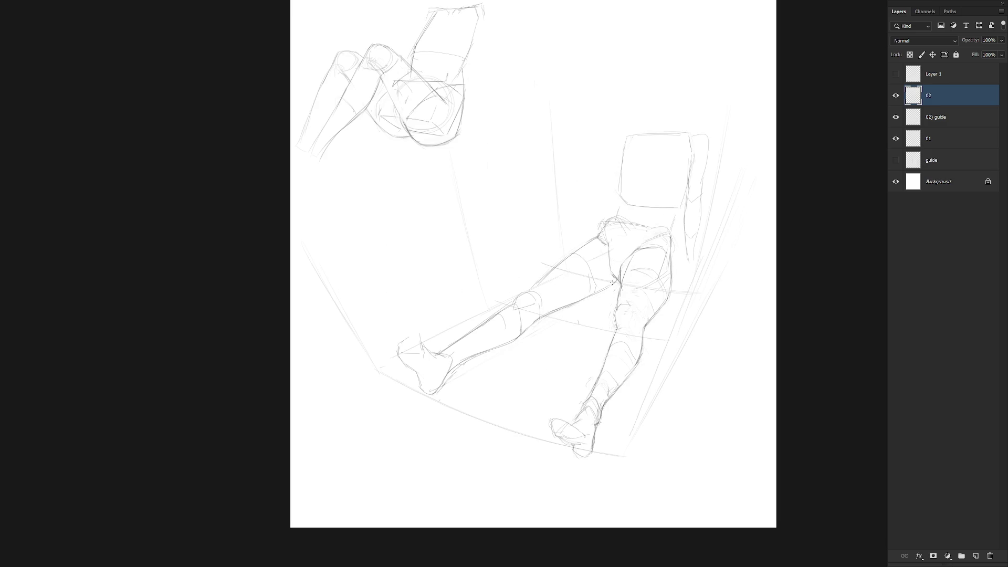
pyautogui.scroll(-5, 664, 345)
pyautogui.hotkey('ctrl', 'h')
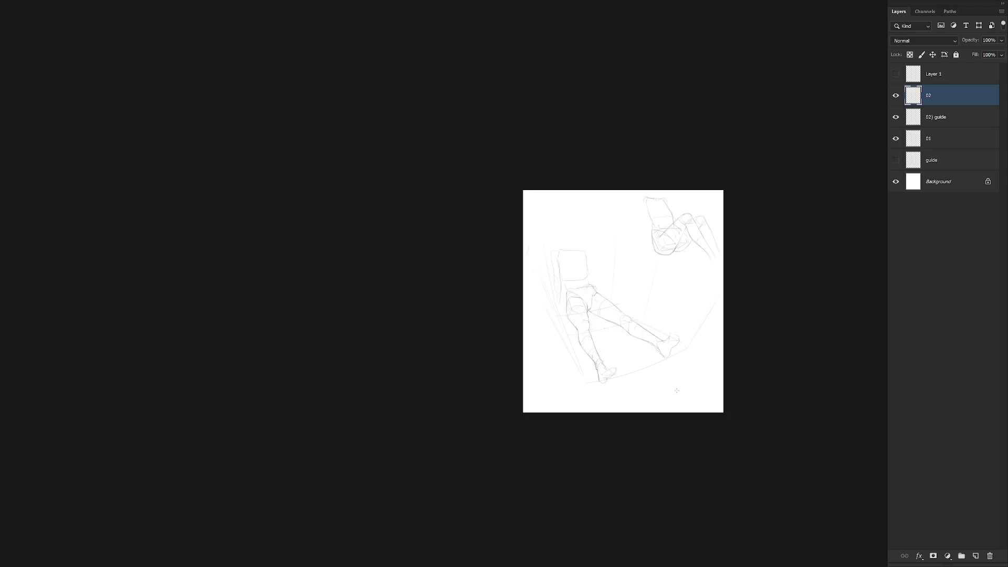
# Soften the rough thigh and knee lines and draw a short vertical line on the thigh.
pyautogui.scroll(2, 646, 340)
pyautogui.scroll(2, 655, 353)
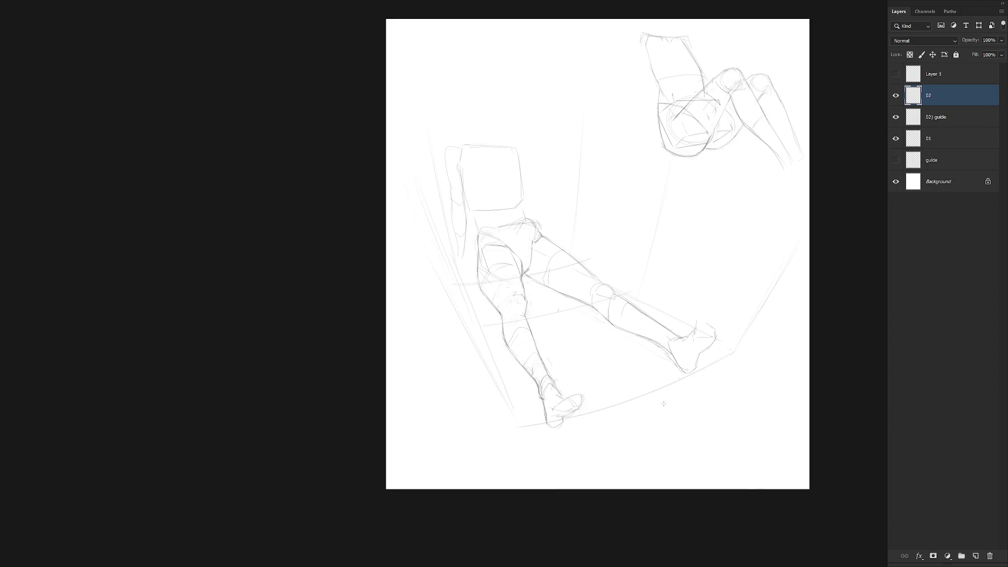
pyautogui.moveTo(517, 297)
pyautogui.mouseDown()
pyautogui.moveTo(528, 309)
pyautogui.moveTo(518, 272)
pyautogui.moveTo(524, 297)
pyautogui.mouseUp()
pyautogui.moveTo(524, 311); pyautogui.dragTo(523, 279)
# Flip the canvas view back to normal and lasso around the foot.
pyautogui.hotkey('ctrl', 'shift', 'h')
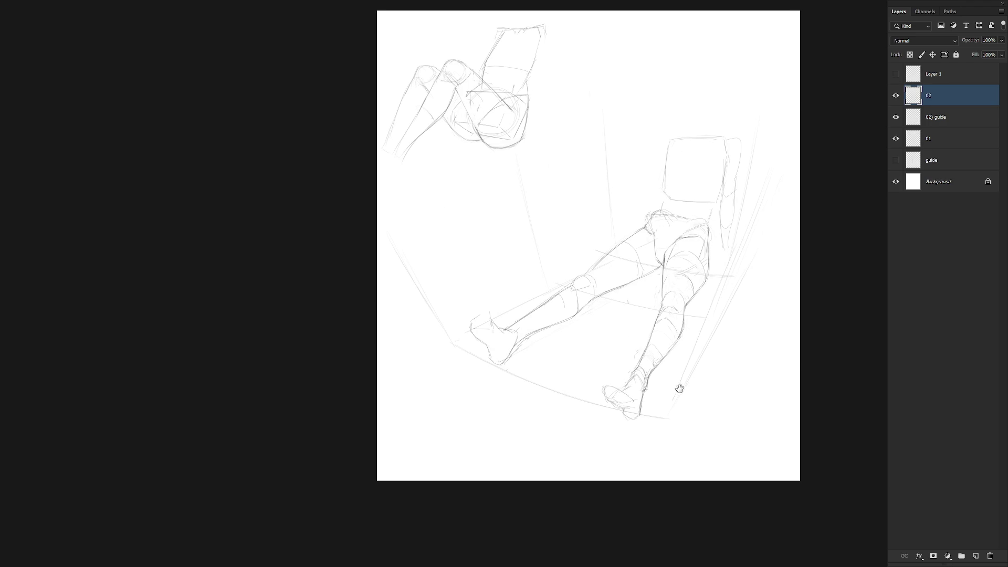
pyautogui.press('l')
pyautogui.moveTo(641, 419)
pyautogui.mouseDown()
pyautogui.moveTo(649, 374)
pyautogui.moveTo(595, 379)
pyautogui.moveTo(635, 419)
pyautogui.moveTo(636, 392)
pyautogui.moveTo(640, 402)
pyautogui.mouseUp()
# Rotate the lassoed foot about 3°, commit it, and deselect.
pyautogui.hotkey('ctrl', 't')
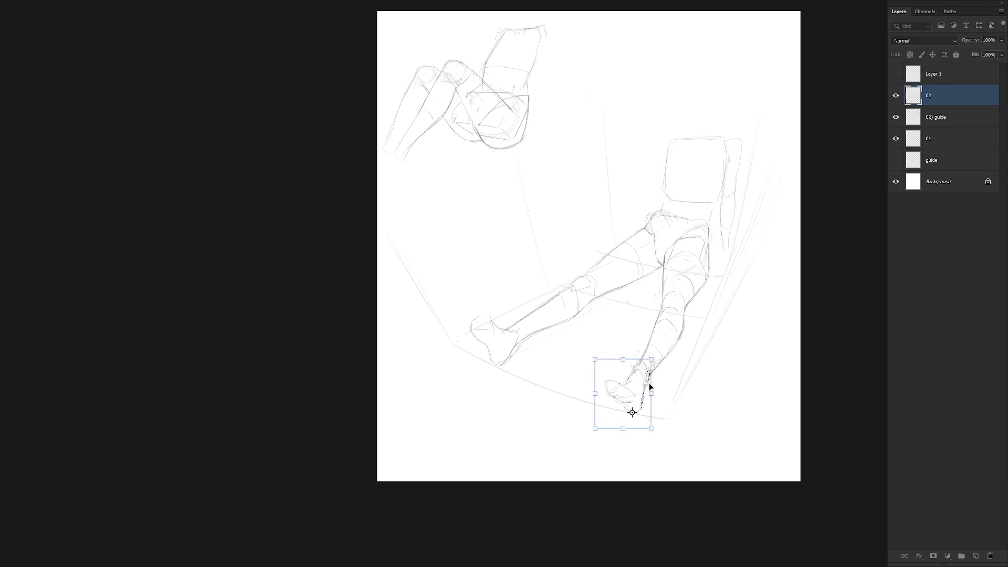
pyautogui.moveTo(625, 349); pyautogui.dragTo(676, 341)
pyautogui.press('Return')
pyautogui.hotkey('ctrl', 'd')
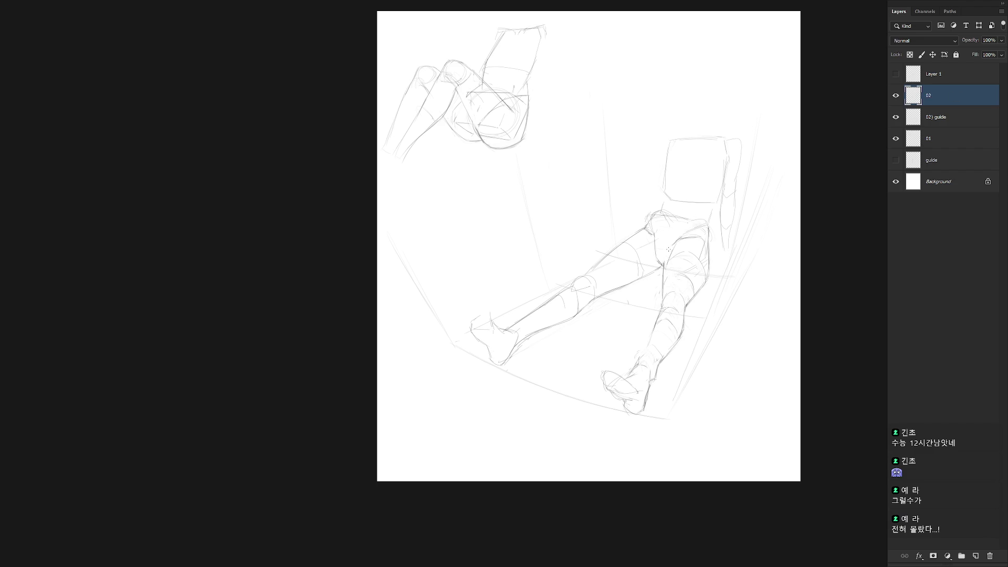
# Draw over the crotch and top-of-thigh contour, then darken the inner calf line.
pyautogui.moveTo(664, 263); pyautogui.dragTo(671, 251)
pyautogui.moveTo(664, 252); pyautogui.dragTo(681, 235)
pyautogui.moveTo(667, 252); pyautogui.dragTo(678, 244)
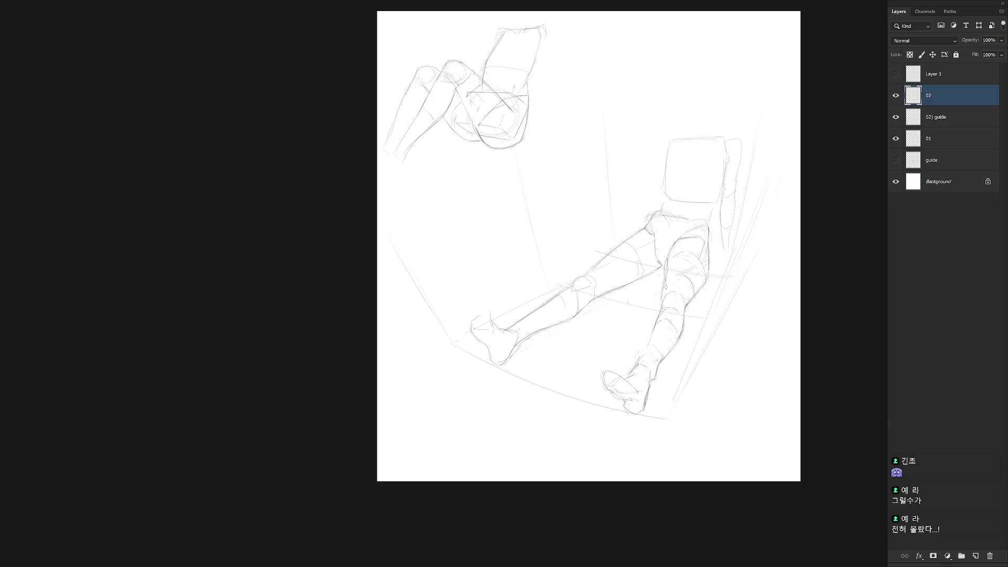
pyautogui.moveTo(664, 284); pyautogui.dragTo(662, 300)
pyautogui.moveTo(665, 277); pyautogui.dragTo(661, 300)
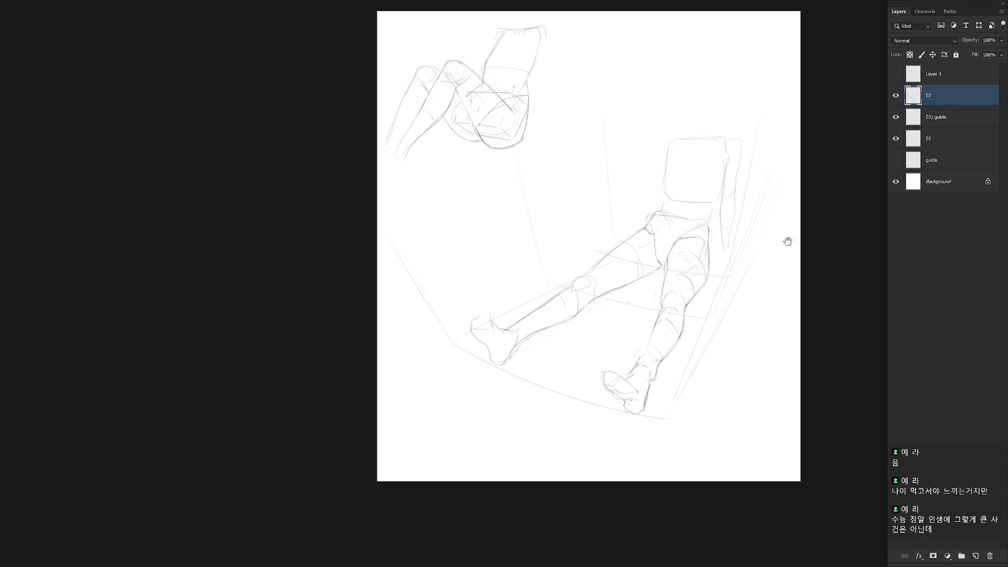
pyautogui.scroll(2, 707, 292)
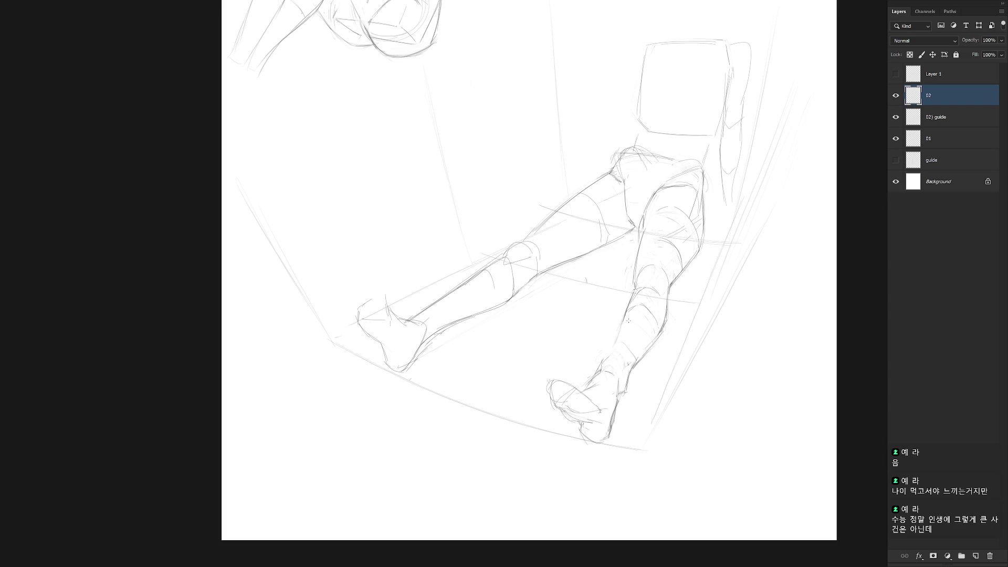
# Lighten the shin strokes, refine the ankle, and redraw the shin and upper calf contours.
pyautogui.moveTo(668, 335)
pyautogui.mouseDown()
pyautogui.moveTo(638, 363)
pyautogui.moveTo(654, 336)
pyautogui.moveTo(622, 394)
pyautogui.mouseUp()
pyautogui.moveTo(607, 360)
pyautogui.mouseDown()
pyautogui.moveTo(627, 377)
pyautogui.moveTo(624, 363)
pyautogui.moveTo(593, 374)
pyautogui.moveTo(598, 367)
pyautogui.moveTo(587, 384)
pyautogui.moveTo(603, 364)
pyautogui.mouseUp()
pyautogui.hotkey('ctrl', 'z')
pyautogui.hotkey('ctrl', 'z')
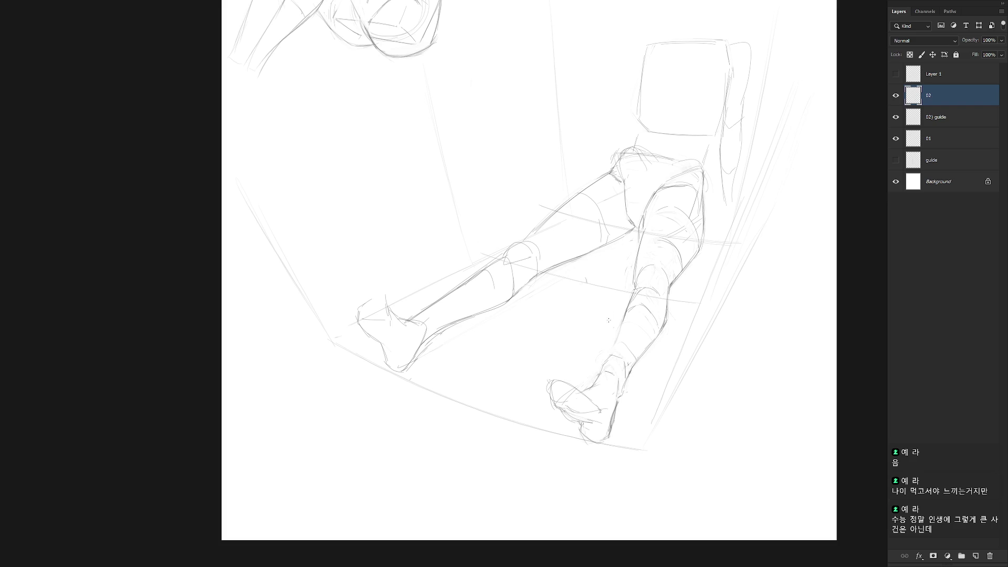
pyautogui.moveTo(605, 361); pyautogui.dragTo(622, 327)
pyautogui.moveTo(600, 364); pyautogui.dragTo(621, 329)
pyautogui.moveTo(654, 315); pyautogui.dragTo(659, 341)
pyautogui.moveTo(629, 305)
pyautogui.mouseDown()
pyautogui.moveTo(656, 309)
pyautogui.moveTo(654, 282)
pyautogui.moveTo(665, 301)
pyautogui.mouseUp()
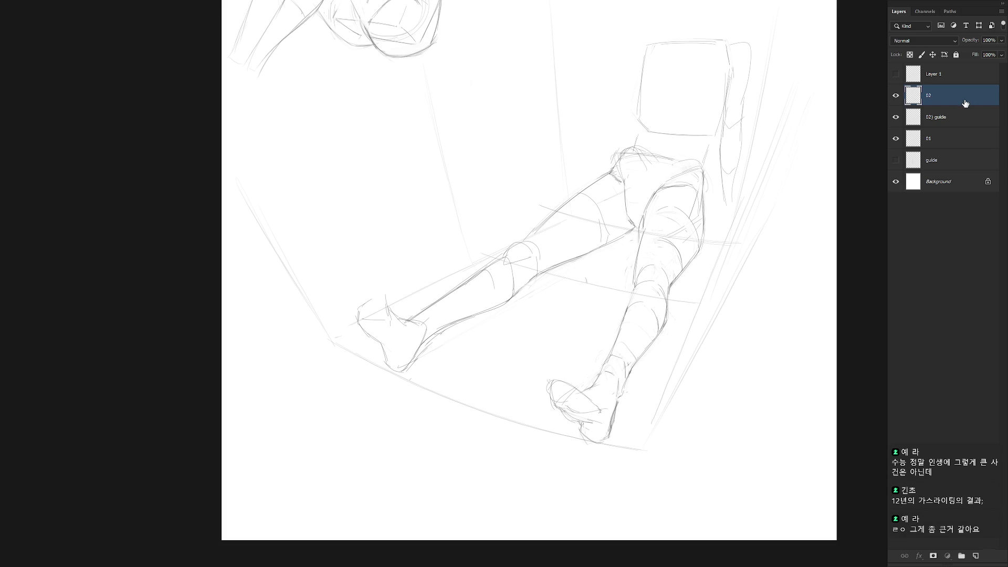
# Redraw the outer thigh, knee and calf contour and add strokes across the thigh.
pyautogui.moveTo(698, 248)
pyautogui.mouseDown()
pyautogui.moveTo(703, 190)
pyautogui.moveTo(696, 249)
pyautogui.moveTo(669, 283)
pyautogui.mouseUp()
pyautogui.hotkey('ctrl', 'z')
pyautogui.hotkey('ctrl', 'z')
pyautogui.moveTo(688, 246); pyautogui.dragTo(665, 311)
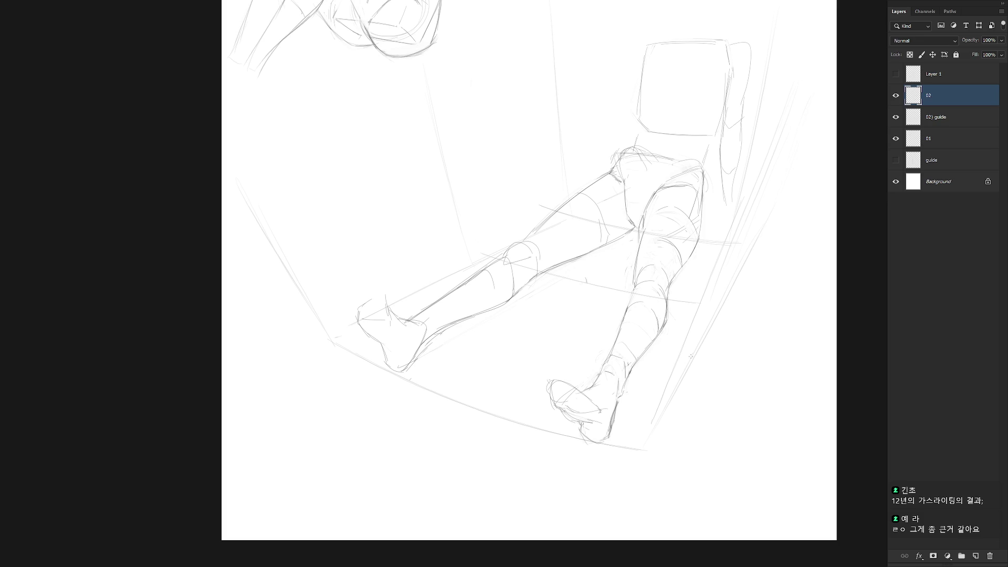
pyautogui.press('l')
pyautogui.moveTo(674, 272)
pyautogui.mouseDown()
pyautogui.moveTo(695, 250)
pyautogui.moveTo(682, 208)
pyautogui.moveTo(659, 265)
pyautogui.mouseUp()
pyautogui.hotkey('ctrl', 'd')
pyautogui.moveTo(642, 236)
pyautogui.mouseDown()
pyautogui.moveTo(674, 212)
pyautogui.moveTo(665, 213)
pyautogui.moveTo(691, 223)
pyautogui.moveTo(684, 211)
pyautogui.moveTo(693, 240)
pyautogui.mouseUp()
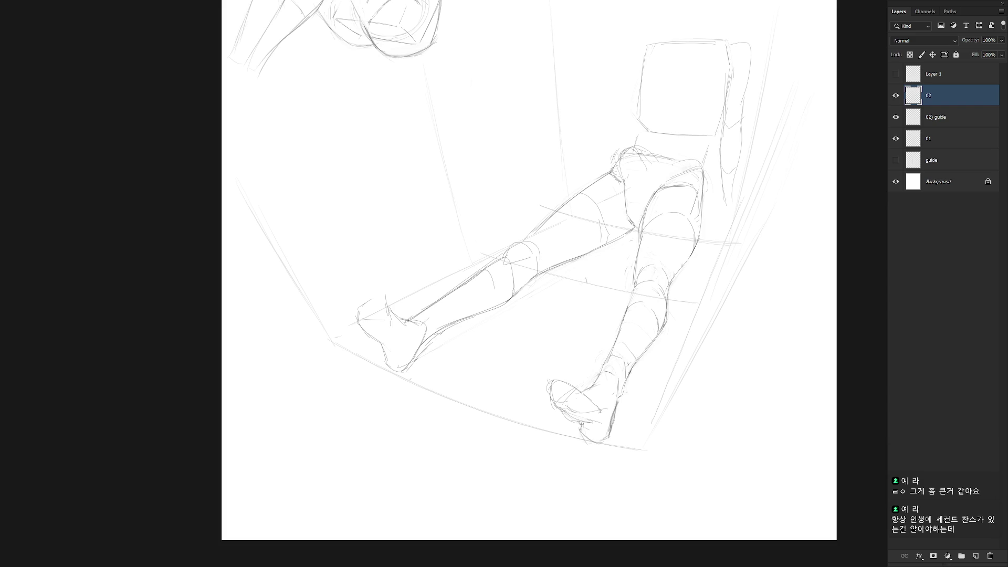
pyautogui.click(940, 116)
# Rotate the 02) guide layer about 1.4° and shift it down-left.
pyautogui.scroll(-2, 609, 399)
pyautogui.scroll(-1, 613, 418)
pyautogui.hotkey('ctrl', 't')
pyautogui.moveTo(691, 164); pyautogui.dragTo(691, 175)
pyautogui.moveTo(631, 334); pyautogui.dragTo(624, 352)
pyautogui.press('Return')
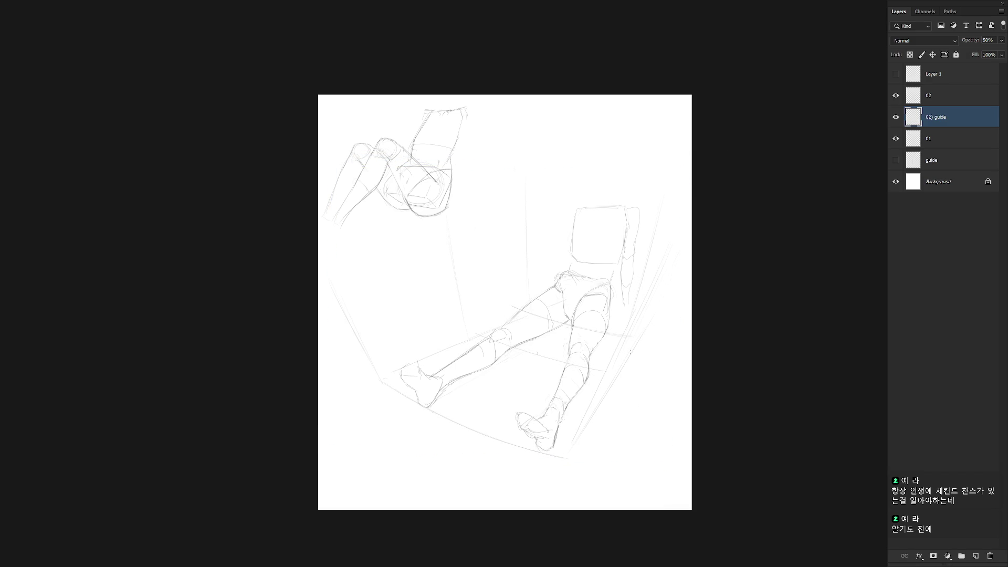
# Back on layer 02, draw a short knee stroke and begin transforming the lower leg.
pyautogui.click(933, 101)
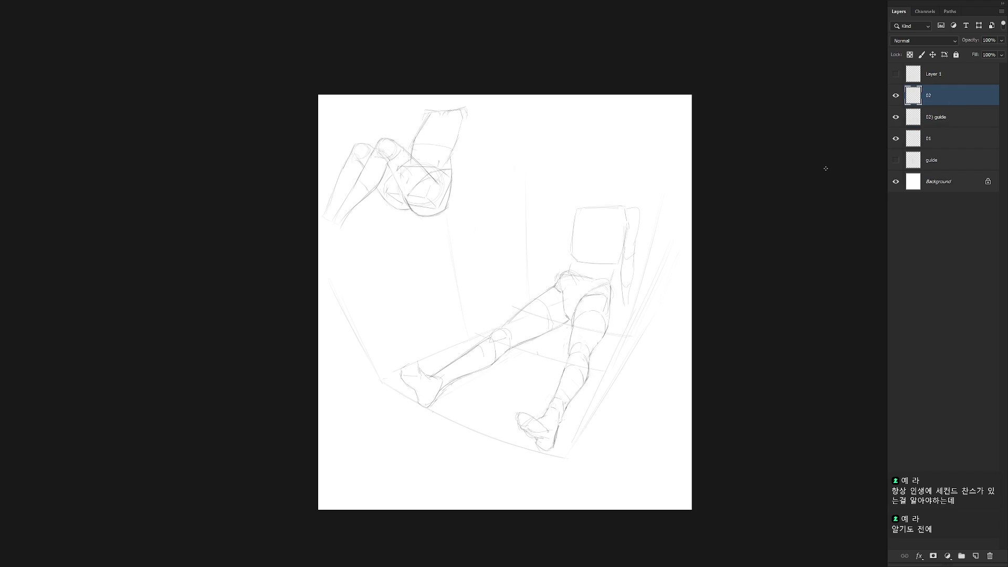
pyautogui.moveTo(590, 381)
pyautogui.mouseDown()
pyautogui.moveTo(581, 349)
pyautogui.moveTo(565, 365)
pyautogui.moveTo(581, 471)
pyautogui.moveTo(551, 458)
pyautogui.mouseUp()
pyautogui.hotkey('ctrl', 't')
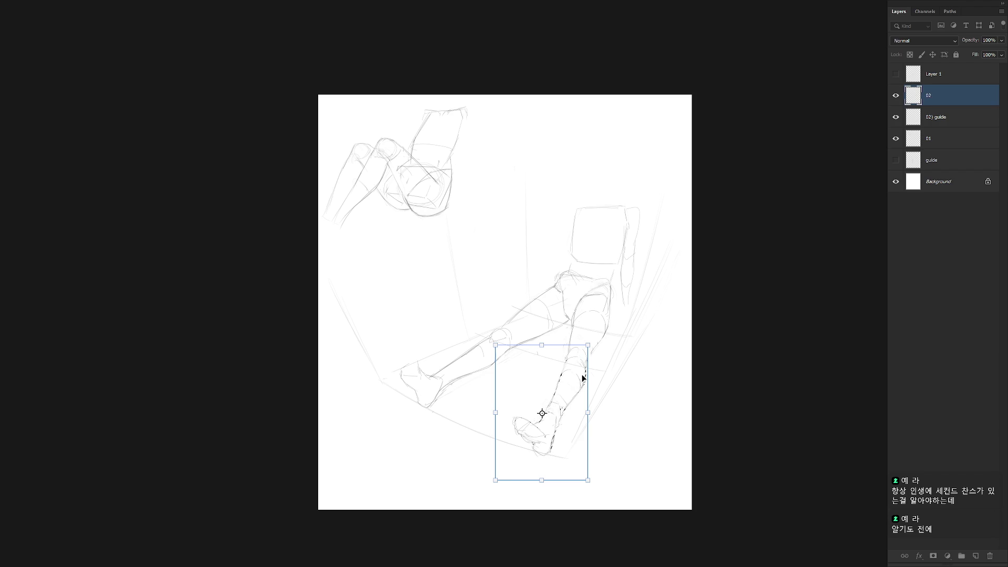
# Apply the transform that moves the lower leg and foot beside the wall into place.
pyautogui.press('Return')
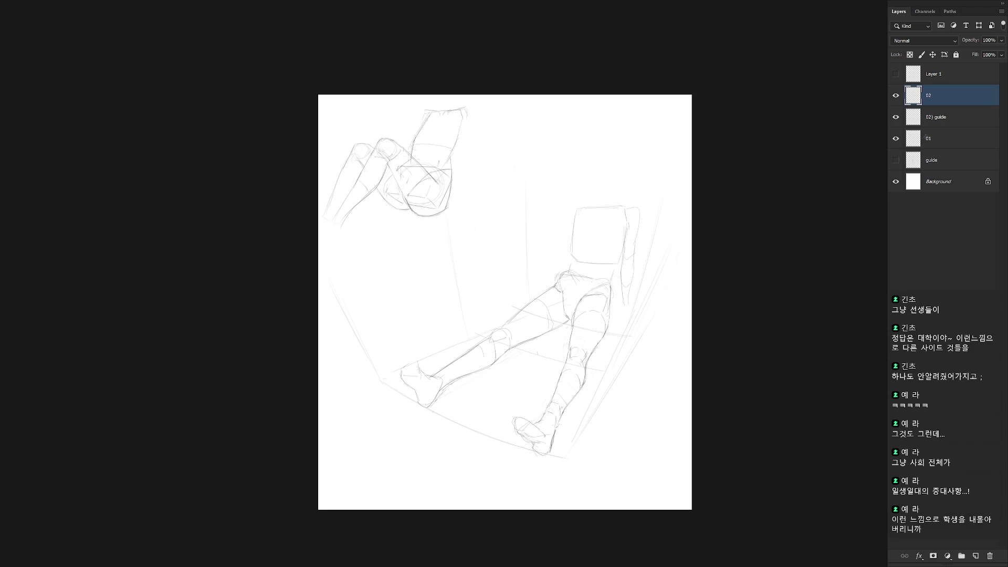
pyautogui.scroll(4, 609, 323)
# Darken the shin and knee contour, join the lower calf to the knee, and draw the inner thigh.
pyautogui.scroll(-1, 614, 338)
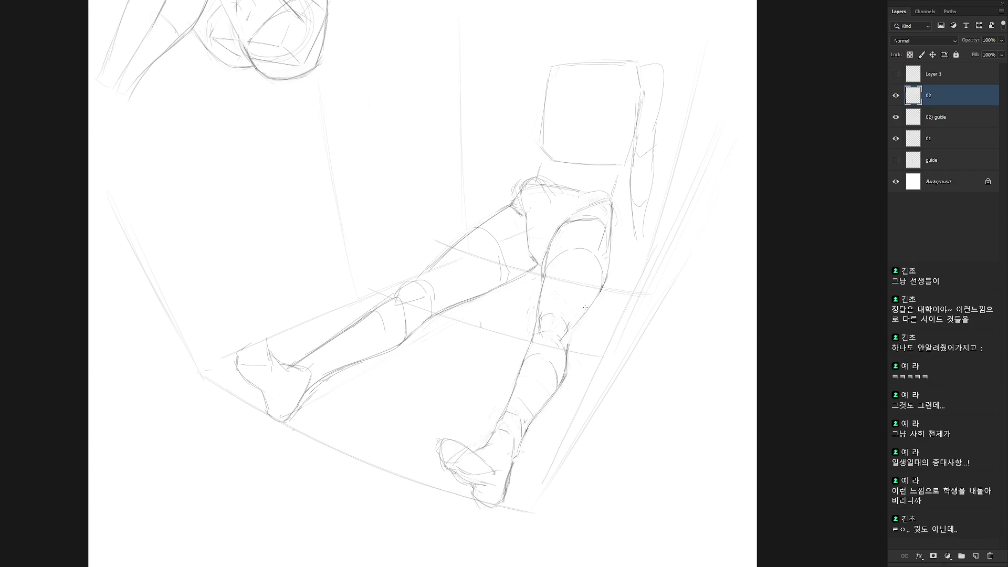
pyautogui.moveTo(569, 330); pyautogui.dragTo(571, 350)
pyautogui.moveTo(593, 302)
pyautogui.mouseDown()
pyautogui.moveTo(544, 331)
pyautogui.moveTo(558, 349)
pyautogui.moveTo(541, 310)
pyautogui.moveTo(516, 327)
pyautogui.mouseUp()
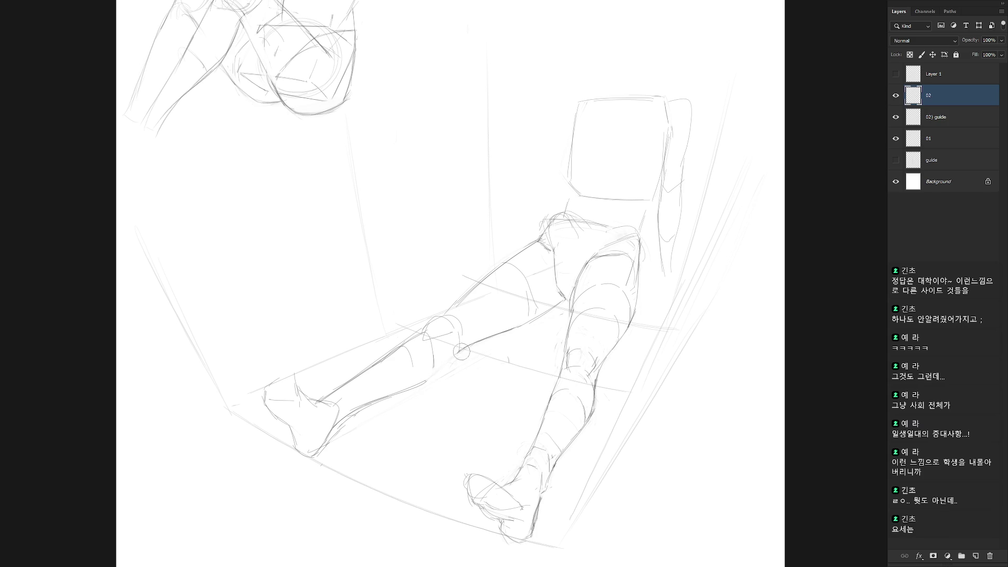
pyautogui.moveTo(457, 355); pyautogui.dragTo(424, 384)
pyautogui.moveTo(561, 369); pyautogui.dragTo(571, 313)
# Sketch the heel and ankle and refine the foot's outline.
pyautogui.scroll(-3, 635, 356)
pyautogui.scroll(2, 628, 354)
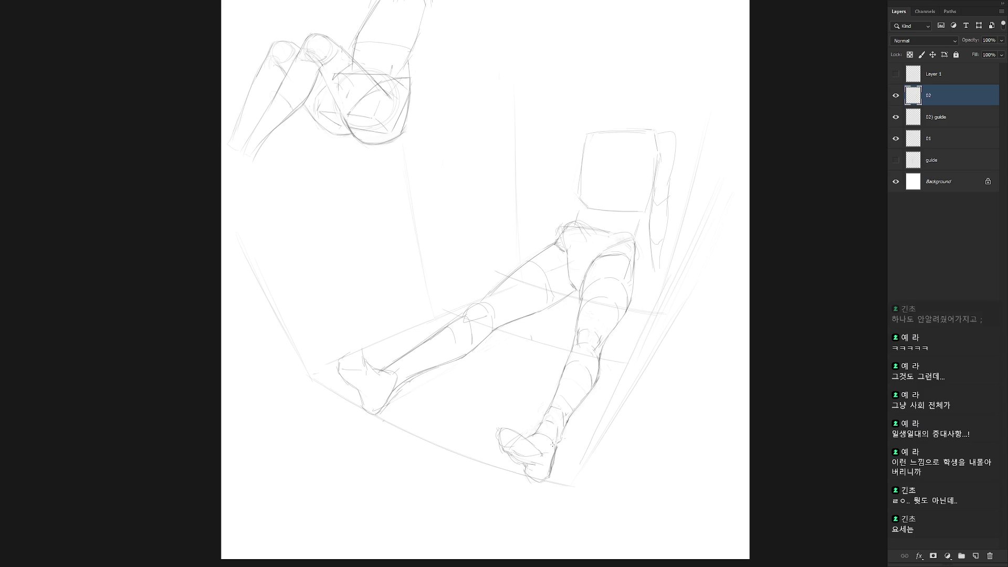
pyautogui.moveTo(556, 437)
pyautogui.mouseDown()
pyautogui.moveTo(555, 451)
pyautogui.moveTo(562, 441)
pyautogui.mouseUp()
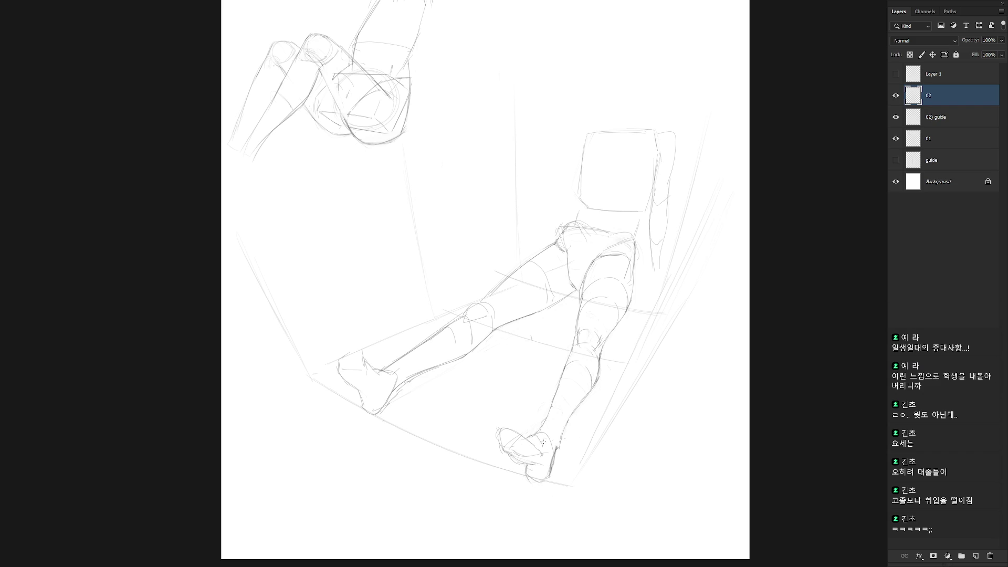
pyautogui.moveTo(538, 437); pyautogui.dragTo(546, 460)
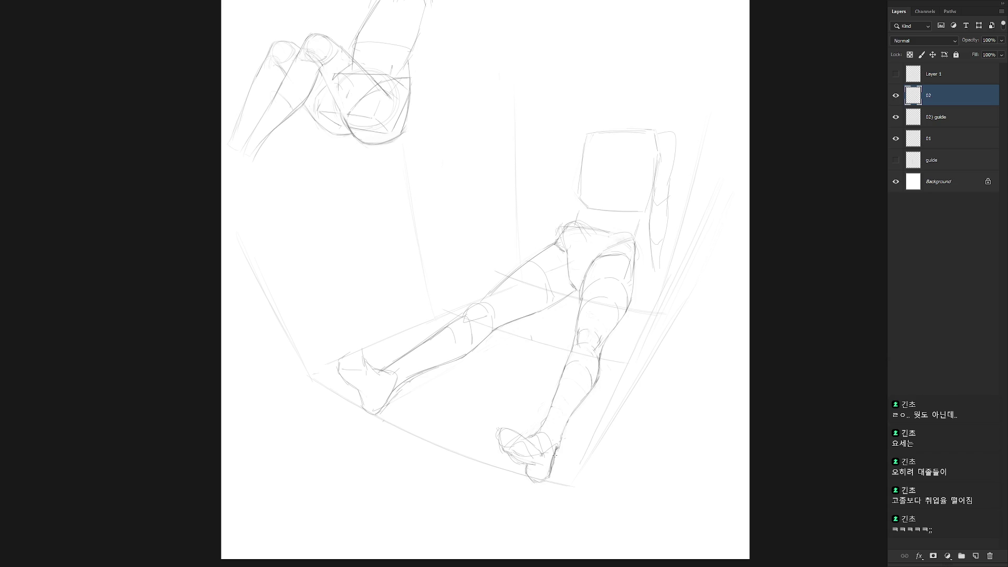
pyautogui.moveTo(609, 360); pyautogui.dragTo(592, 402)
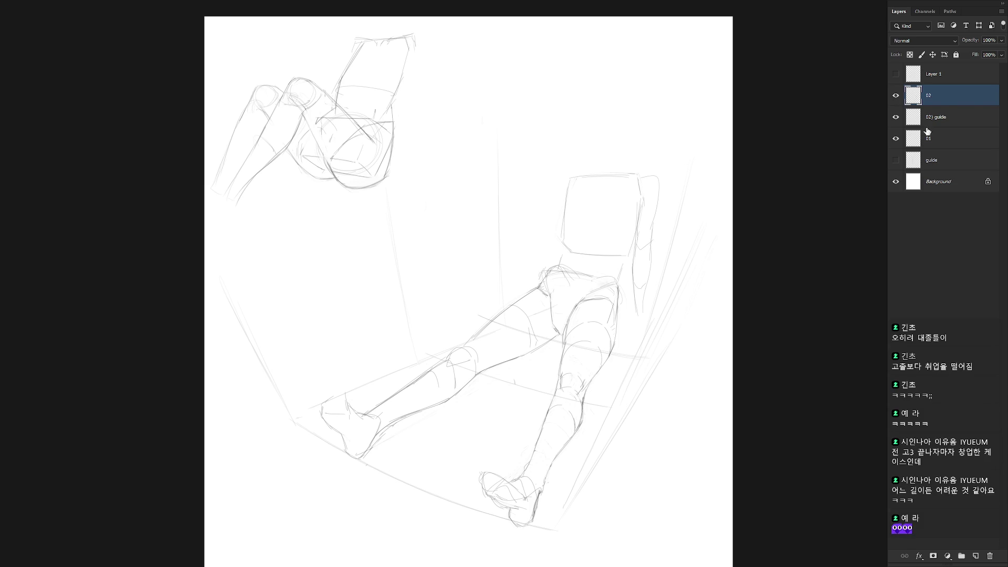
# Draw a curve across the knee of the leg near the wall, plus short touch-up strokes at its edge.
pyautogui.moveTo(623, 380); pyautogui.dragTo(622, 357)
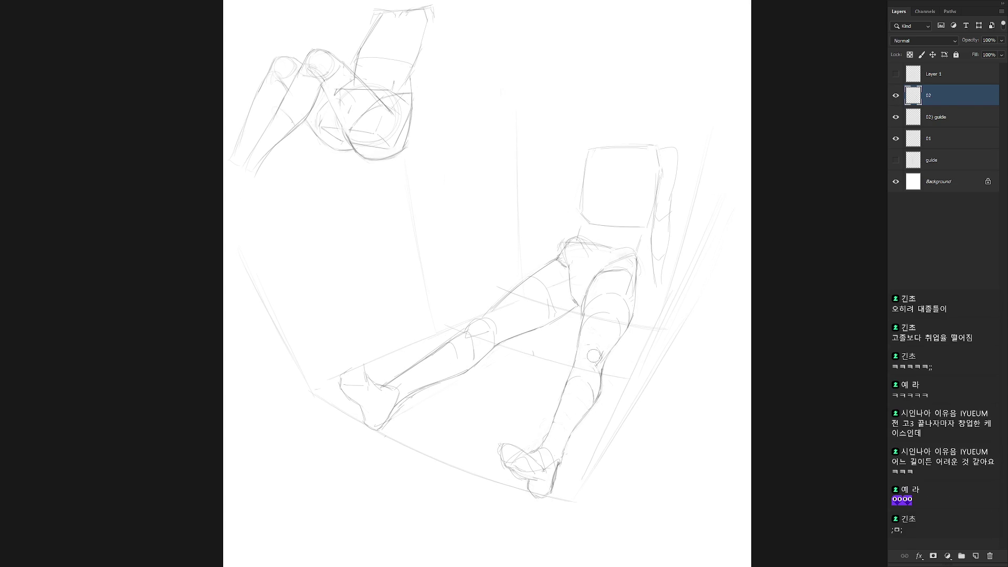
pyautogui.moveTo(576, 363)
pyautogui.mouseDown()
pyautogui.moveTo(597, 359)
pyautogui.moveTo(589, 369)
pyautogui.moveTo(599, 382)
pyautogui.mouseUp()
pyautogui.moveTo(582, 345); pyautogui.dragTo(583, 353)
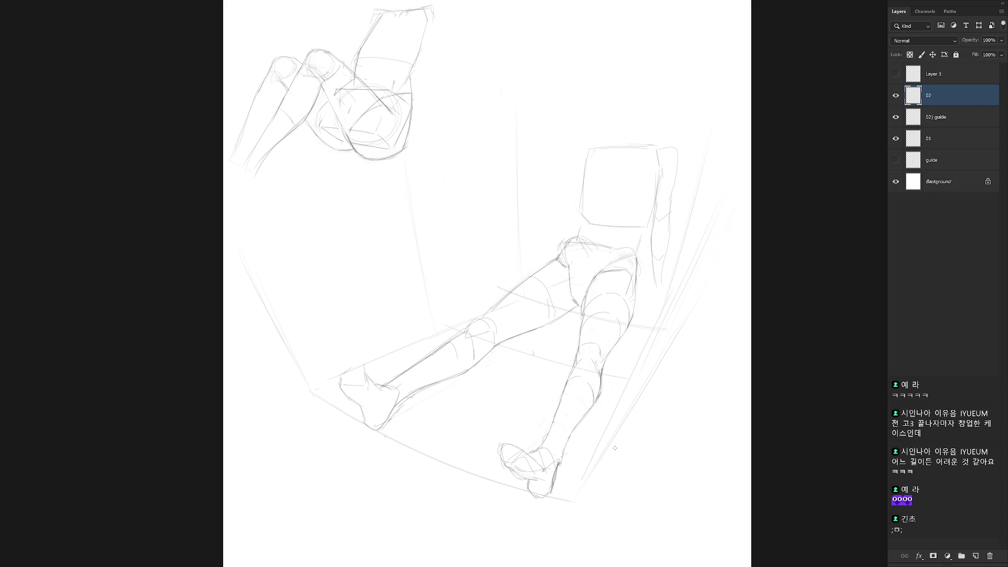
pyautogui.moveTo(597, 352); pyautogui.dragTo(580, 368)
pyautogui.scroll(-3, 612, 393)
# Extend the lower-leg contour, then flip the canvas horizontally and back to check proportions.
pyautogui.scroll(3, 671, 394)
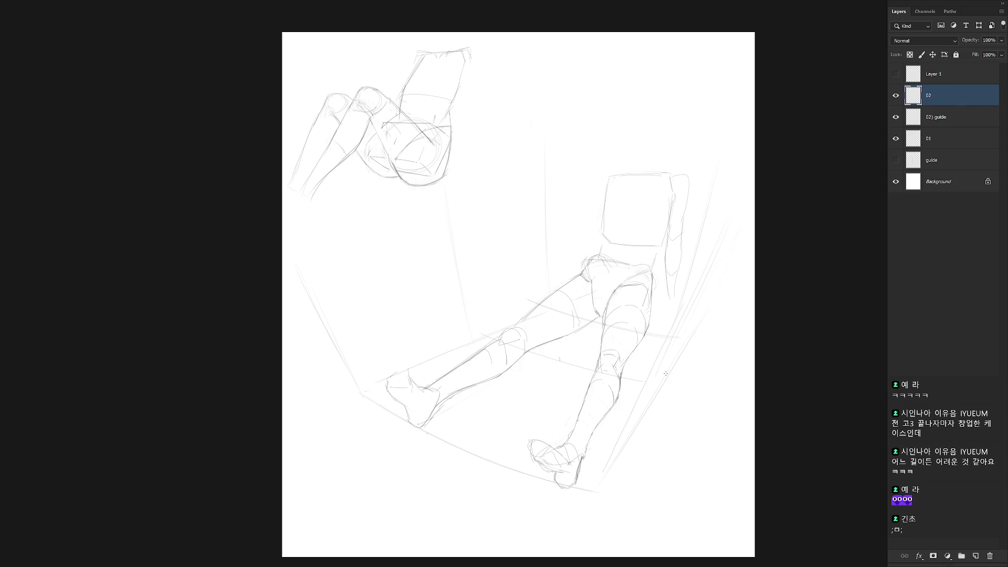
pyautogui.moveTo(587, 405); pyautogui.dragTo(597, 420)
pyautogui.press('h')
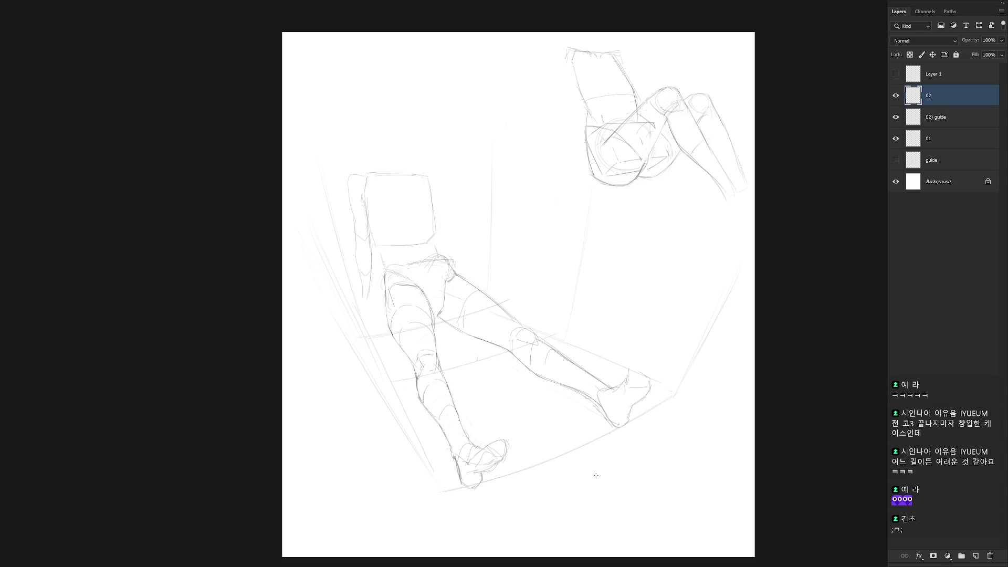
pyautogui.press('h')
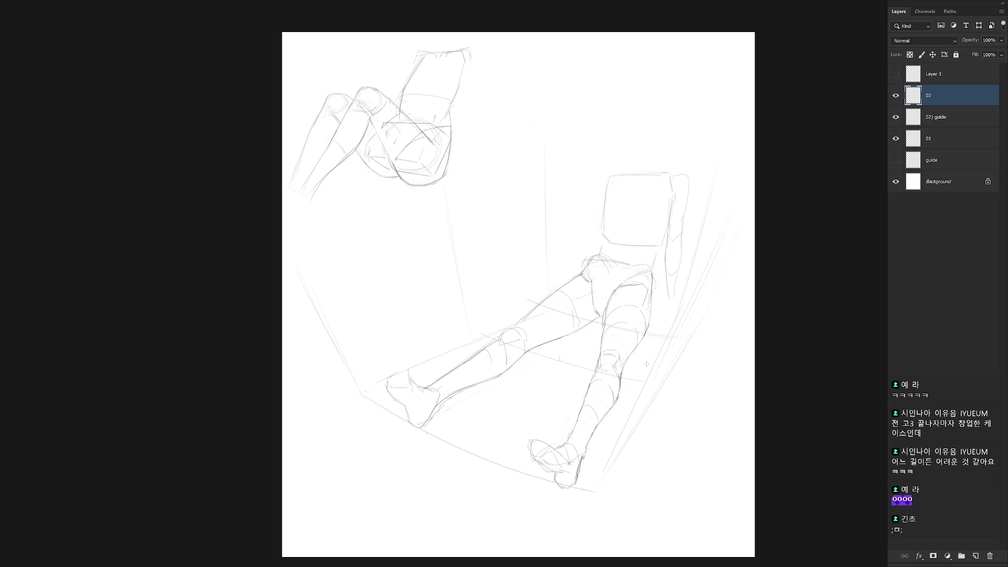
# Add a line on the inner thigh and check it in a mirrored, then normal, view.
pyautogui.moveTo(602, 340)
pyautogui.mouseDown()
pyautogui.moveTo(602, 317)
pyautogui.moveTo(602, 357)
pyautogui.mouseUp()
pyautogui.hotkey('ctrl', 'shift', 'h')
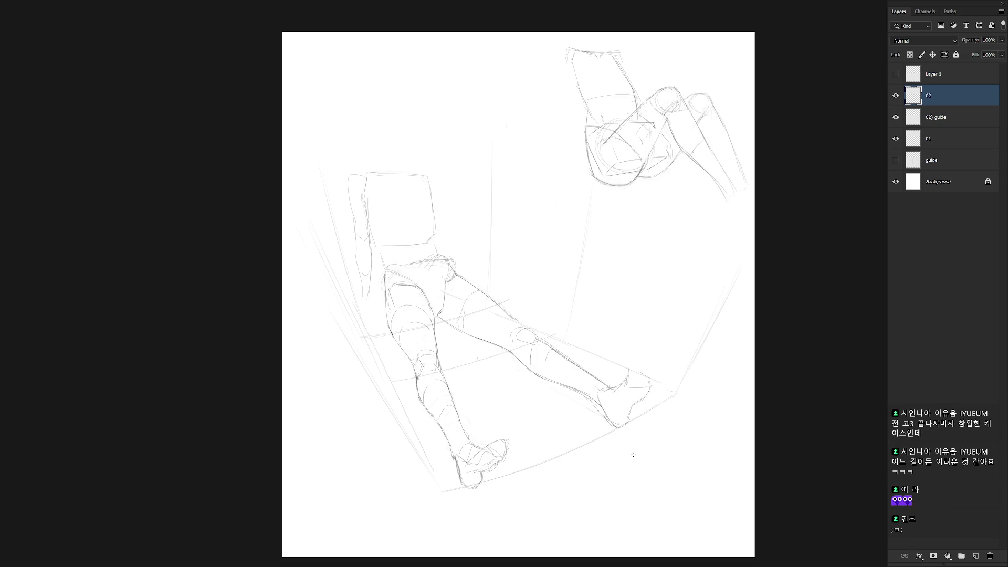
pyautogui.hotkey('ctrl', 'shift', 'h')
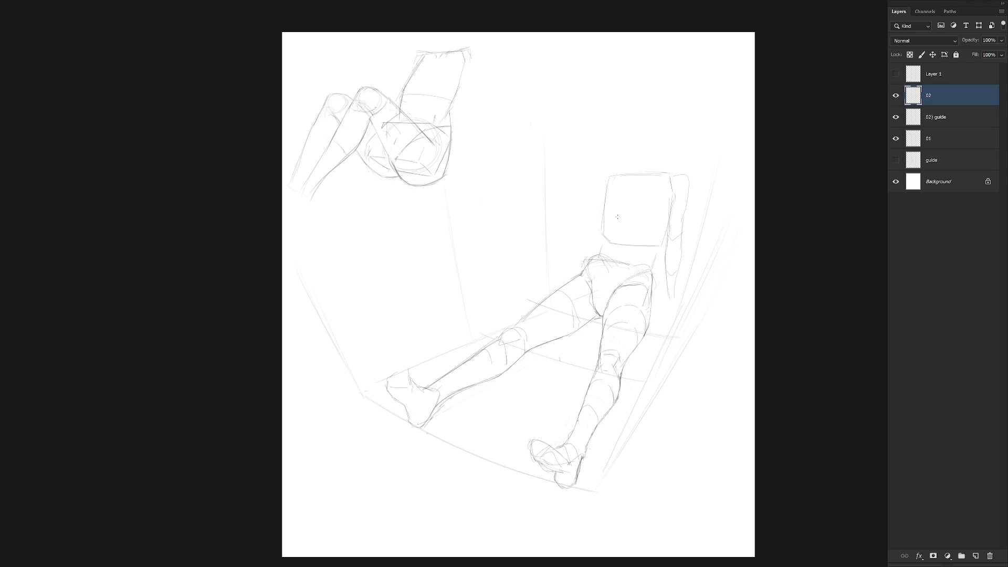
pyautogui.scroll(2, 618, 236)
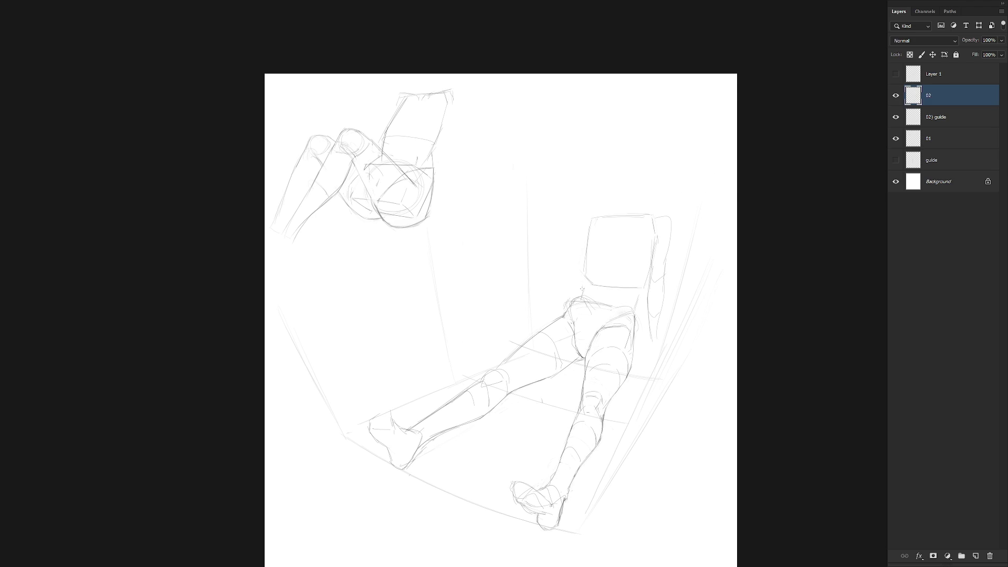
# Mark the waist, outline both sides of the torso box, and darken the hip's left outline.
pyautogui.moveTo(590, 285)
pyautogui.mouseDown()
pyautogui.moveTo(581, 294)
pyautogui.moveTo(634, 318)
pyautogui.mouseUp()
pyautogui.moveTo(588, 245); pyautogui.dragTo(591, 286)
pyautogui.moveTo(649, 257)
pyautogui.mouseDown()
pyautogui.moveTo(635, 298)
pyautogui.moveTo(578, 291)
pyautogui.moveTo(568, 309)
pyautogui.mouseUp()
pyautogui.moveTo(571, 300); pyautogui.dragTo(564, 315)
# Reinforce the torso box's left edge and redraw its top and upper-right edges.
pyautogui.scroll(1, 613, 229)
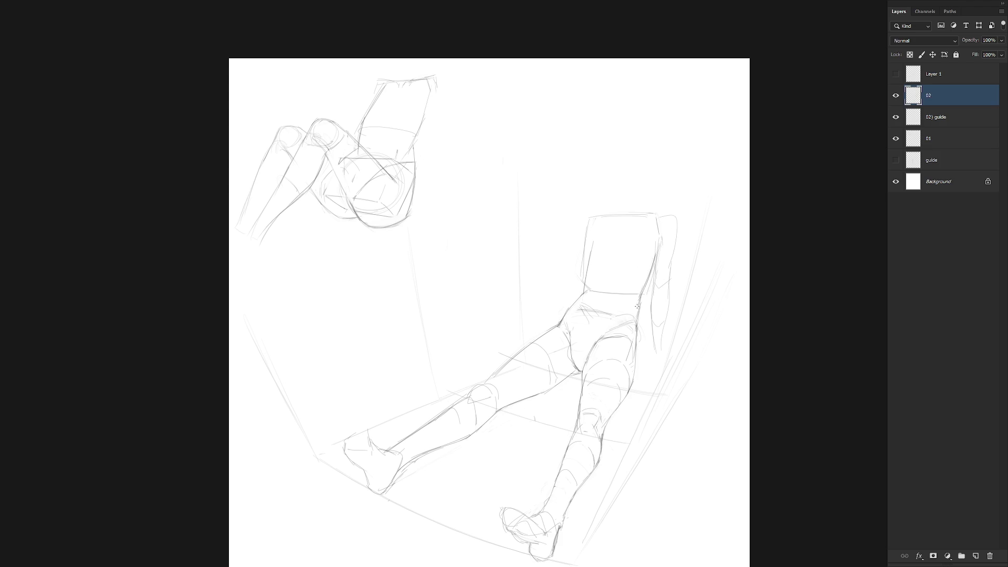
pyautogui.moveTo(588, 258); pyautogui.dragTo(587, 286)
pyautogui.moveTo(600, 220)
pyautogui.mouseDown()
pyautogui.moveTo(595, 236)
pyautogui.moveTo(638, 221)
pyautogui.moveTo(657, 245)
pyautogui.mouseUp()
pyautogui.moveTo(656, 240)
pyautogui.mouseDown()
pyautogui.moveTo(653, 225)
pyautogui.moveTo(671, 211)
pyautogui.moveTo(669, 267)
pyautogui.moveTo(657, 243)
pyautogui.mouseUp()
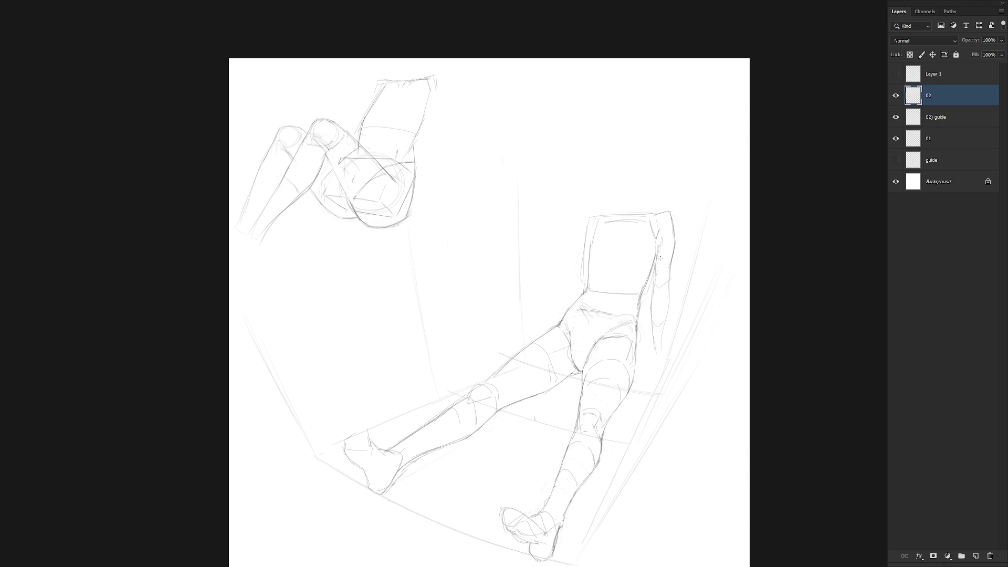
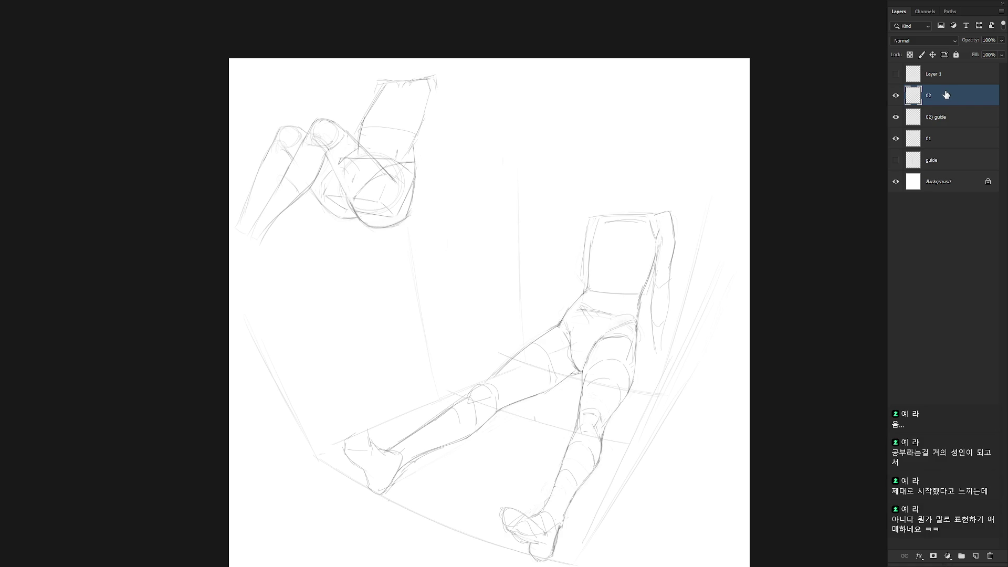
# Sketch a small box near the hip, darken the crotch line and reinforce the left hip curve.
pyautogui.moveTo(512, 337)
pyautogui.mouseDown()
pyautogui.moveTo(511, 362)
pyautogui.moveTo(528, 329)
pyautogui.moveTo(529, 353)
pyautogui.mouseUp()
pyautogui.moveTo(571, 332); pyautogui.dragTo(573, 352)
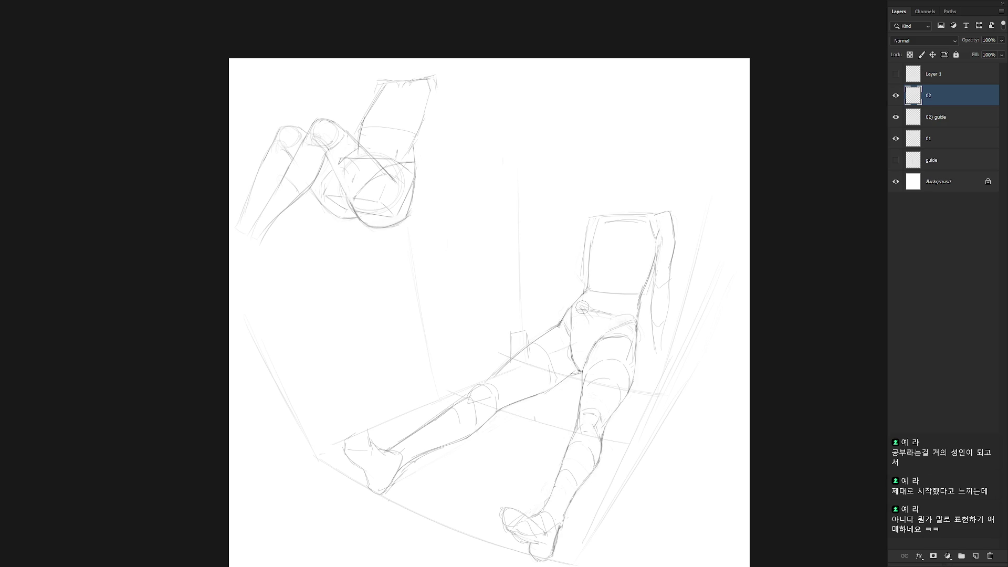
pyautogui.moveTo(584, 291); pyautogui.dragTo(572, 311)
pyautogui.moveTo(576, 304)
pyautogui.mouseDown()
pyautogui.moveTo(562, 320)
pyautogui.moveTo(572, 319)
pyautogui.mouseUp()
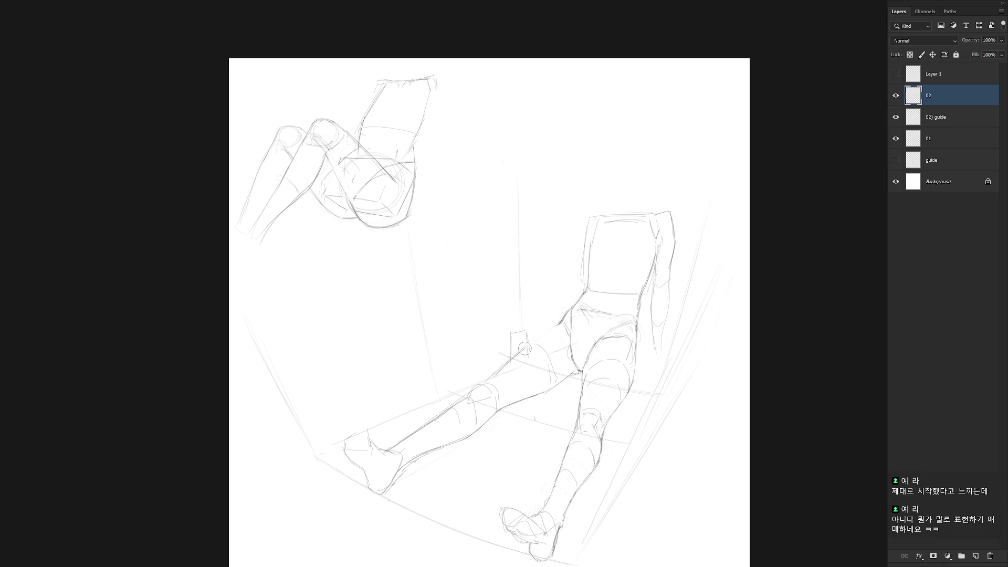
# Draw the thigh's upper edge down from the hip and add contour strokes across the left foot.
pyautogui.moveTo(560, 322); pyautogui.dragTo(487, 384)
pyautogui.moveTo(609, 415); pyautogui.dragTo(648, 364)
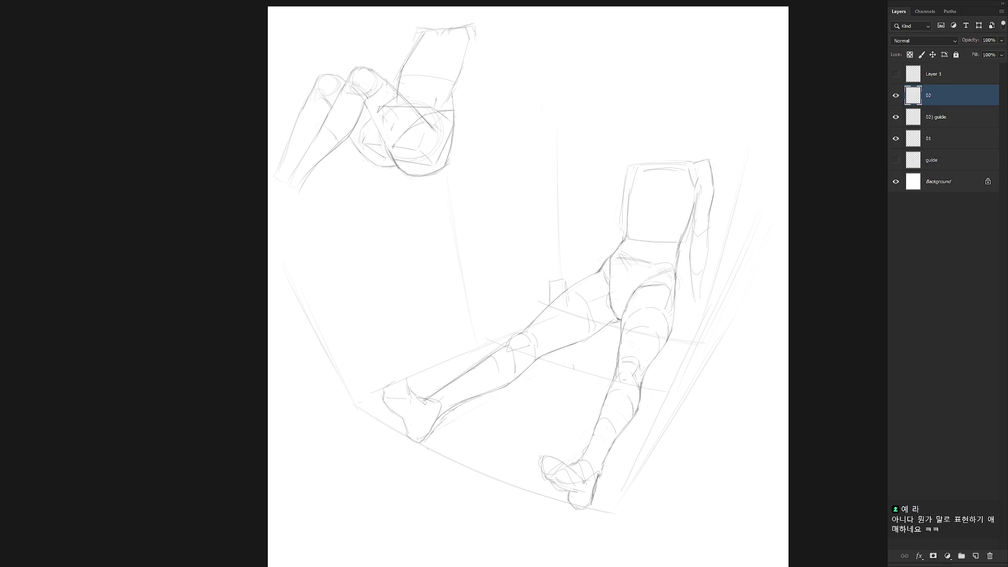
pyautogui.moveTo(420, 403)
pyautogui.mouseDown()
pyautogui.moveTo(403, 399)
pyautogui.moveTo(417, 404)
pyautogui.mouseUp()
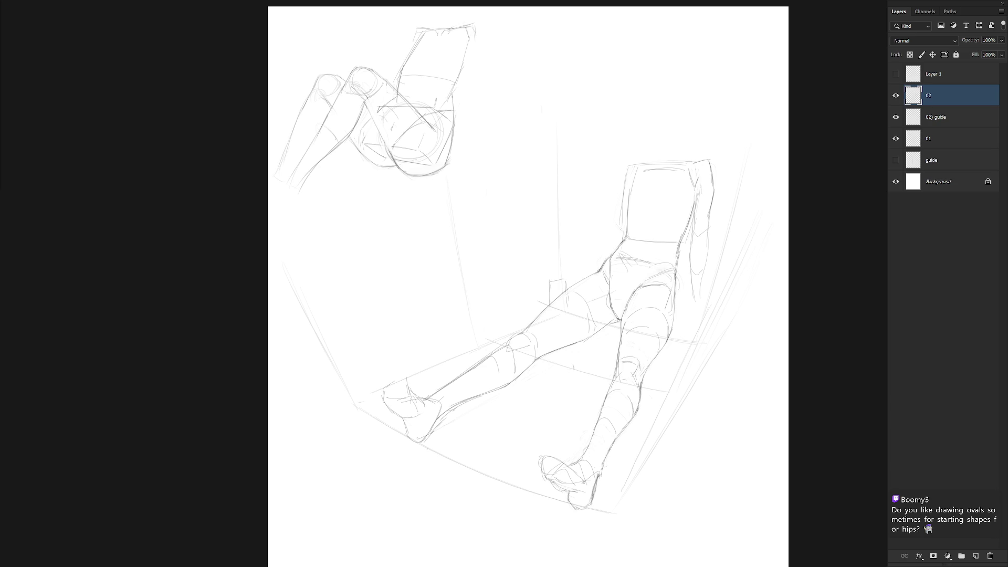
# Create a new layer named Layer 2 for the rear-view study.
pyautogui.moveTo(722, 225); pyautogui.dragTo(686, 280)
pyautogui.hotkey('ctrl', 'shift', 'n')
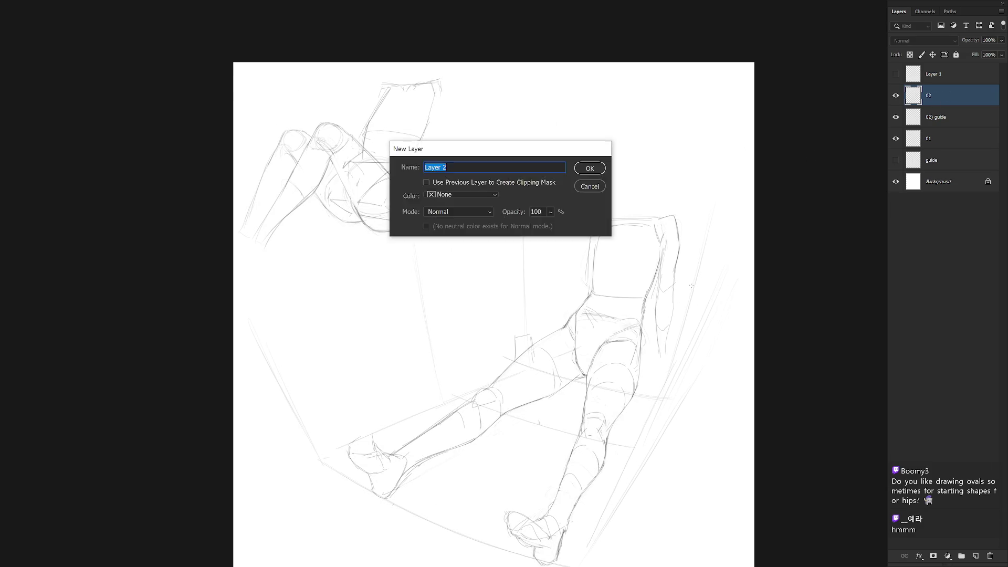
pyautogui.press('Return')
# Sketch two overlapping tilted ovals for the hips, undoing and redrawing the unsatisfactory strokes.
pyautogui.moveTo(510, 191)
pyautogui.mouseDown()
pyautogui.moveTo(560, 220)
pyautogui.moveTo(543, 220)
pyautogui.mouseUp()
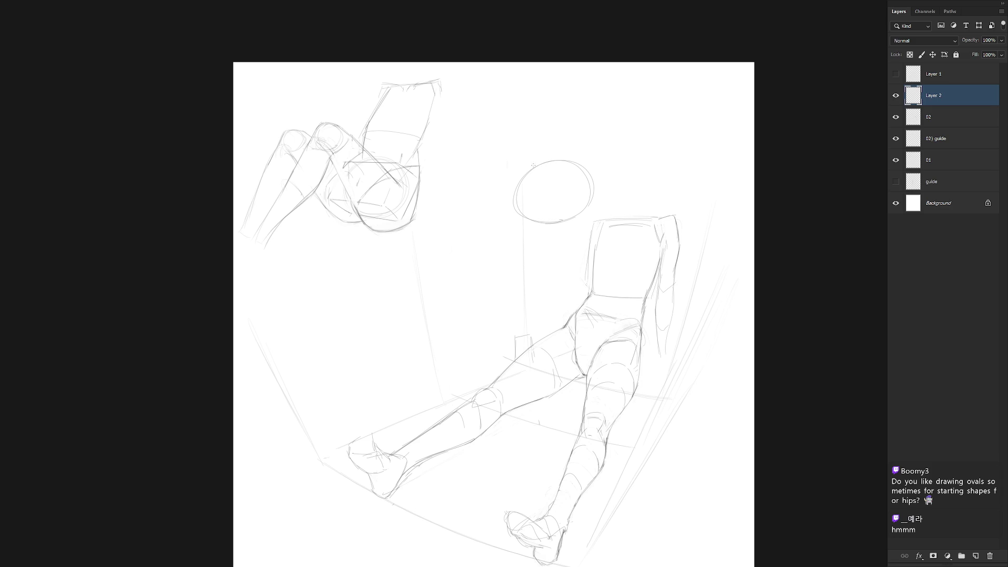
pyautogui.moveTo(534, 166); pyautogui.dragTo(559, 175)
pyautogui.hotkey('ctrl', 'z')
pyautogui.moveTo(553, 230)
pyautogui.mouseDown()
pyautogui.moveTo(511, 226)
pyautogui.moveTo(533, 243)
pyautogui.mouseUp()
pyautogui.hotkey('ctrl', 'z')
pyautogui.moveTo(557, 204)
pyautogui.mouseDown()
pyautogui.moveTo(502, 226)
pyautogui.moveTo(558, 203)
pyautogui.moveTo(515, 283)
pyautogui.moveTo(492, 275)
pyautogui.moveTo(506, 274)
pyautogui.mouseUp()
pyautogui.hotkey('ctrl', 'z')
pyautogui.moveTo(589, 239)
pyautogui.mouseDown()
pyautogui.moveTo(557, 211)
pyautogui.moveTo(599, 232)
pyautogui.mouseUp()
pyautogui.moveTo(516, 179)
pyautogui.mouseDown()
pyautogui.moveTo(528, 155)
pyautogui.moveTo(511, 193)
pyautogui.moveTo(504, 276)
pyautogui.mouseUp()
pyautogui.hotkey('ctrl', 'z')
pyautogui.hotkey('ctrl', 'z')
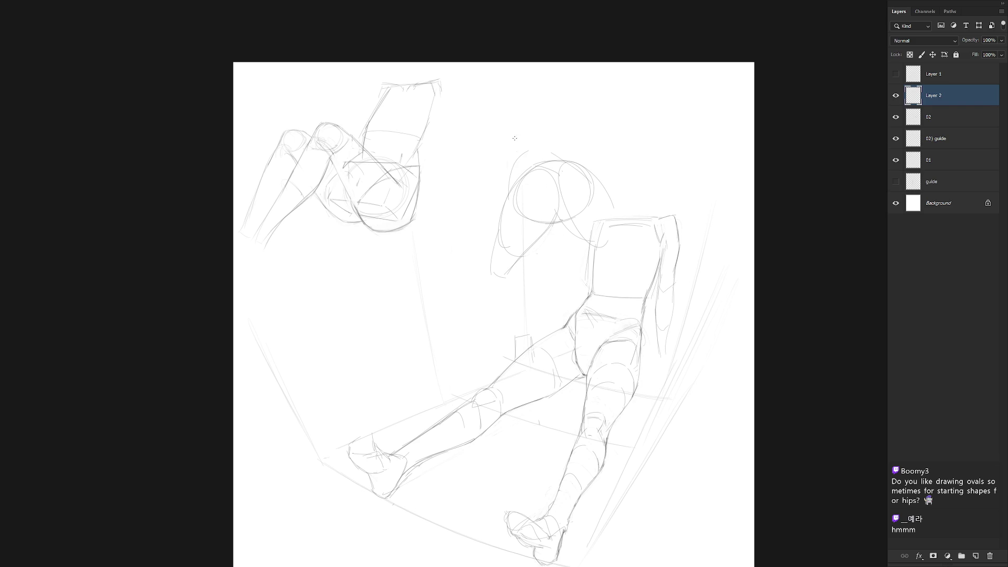
# Outline the back above the hips, the right hip side and both legs, then redraw the back line.
pyautogui.moveTo(515, 86)
pyautogui.mouseDown()
pyautogui.moveTo(492, 109)
pyautogui.moveTo(554, 128)
pyautogui.mouseUp()
pyautogui.moveTo(560, 169); pyautogui.dragTo(602, 224)
pyautogui.moveTo(573, 185); pyautogui.dragTo(587, 239)
pyautogui.moveTo(589, 172)
pyautogui.mouseDown()
pyautogui.moveTo(609, 237)
pyautogui.moveTo(555, 322)
pyautogui.moveTo(569, 305)
pyautogui.mouseUp()
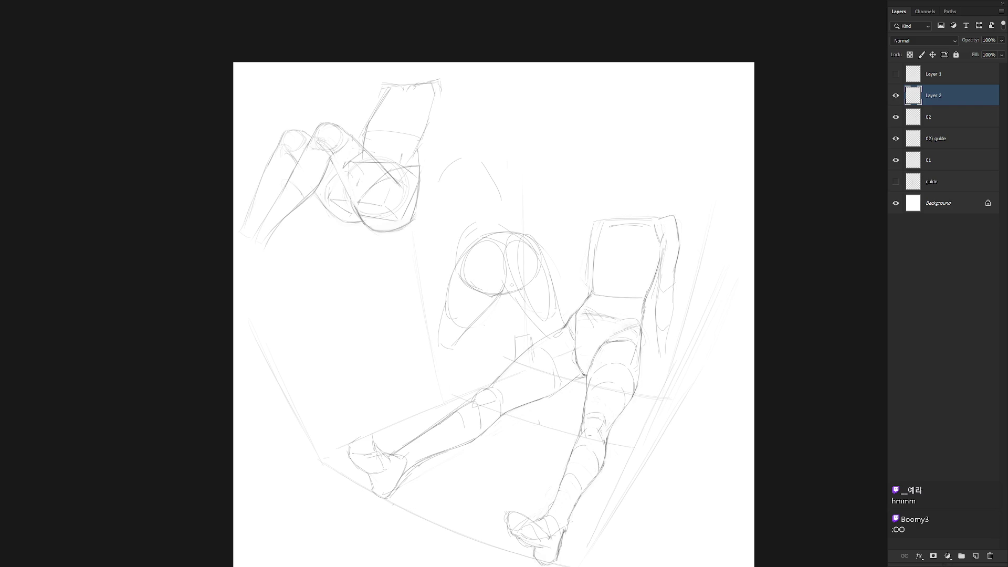
pyautogui.moveTo(507, 294)
pyautogui.mouseDown()
pyautogui.moveTo(532, 277)
pyautogui.moveTo(529, 317)
pyautogui.mouseUp()
pyautogui.moveTo(536, 244); pyautogui.dragTo(555, 297)
pyautogui.moveTo(463, 241)
pyautogui.mouseDown()
pyautogui.moveTo(451, 292)
pyautogui.moveTo(457, 235)
pyautogui.moveTo(532, 242)
pyautogui.moveTo(503, 211)
pyautogui.mouseUp()
pyautogui.moveTo(478, 153); pyautogui.dragTo(495, 211)
pyautogui.hotkey('ctrl', 'z')
pyautogui.moveTo(480, 162); pyautogui.dragTo(499, 210)
# Add the lower leg, neck, upper back curve, waist arc and the head shape.
pyautogui.moveTo(506, 286); pyautogui.dragTo(511, 260)
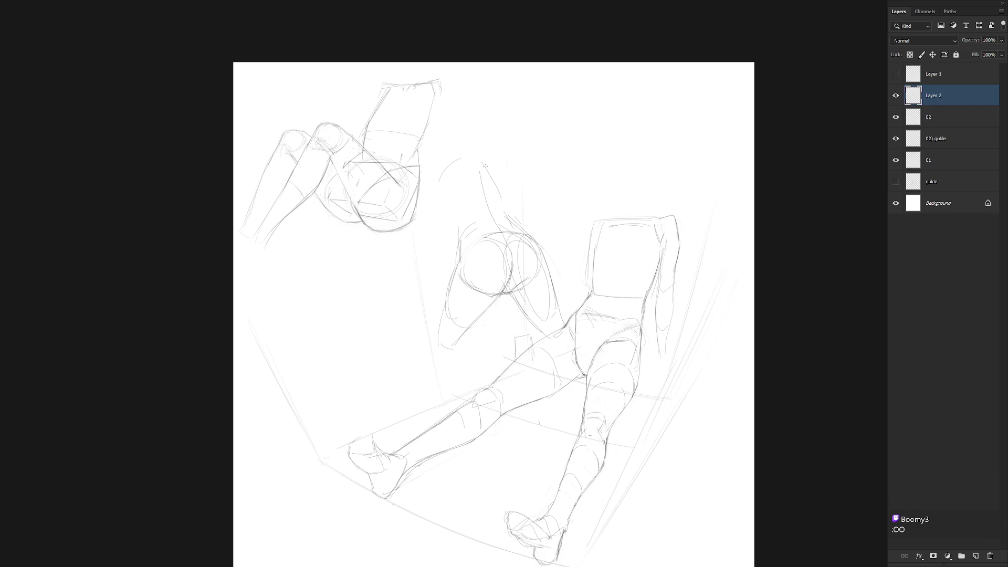
pyautogui.moveTo(460, 144); pyautogui.dragTo(465, 131)
pyautogui.moveTo(441, 179); pyautogui.dragTo(455, 214)
pyautogui.moveTo(448, 175)
pyautogui.mouseDown()
pyautogui.moveTo(453, 223)
pyautogui.moveTo(494, 157)
pyautogui.moveTo(503, 218)
pyautogui.mouseUp()
pyautogui.moveTo(447, 111)
pyautogui.mouseDown()
pyautogui.moveTo(475, 87)
pyautogui.moveTo(490, 131)
pyautogui.moveTo(481, 142)
pyautogui.mouseUp()
pyautogui.moveTo(453, 208); pyautogui.dragTo(463, 230)
pyautogui.moveTo(461, 139)
pyautogui.mouseDown()
pyautogui.moveTo(478, 138)
pyautogui.moveTo(435, 171)
pyautogui.mouseUp()
# Mark both shoulders and draw the left and right sides of the torso.
pyautogui.moveTo(494, 151); pyautogui.dragTo(503, 172)
pyautogui.moveTo(438, 192); pyautogui.dragTo(444, 228)
pyautogui.hotkey('ctrl', 'z')
pyautogui.moveTo(433, 173)
pyautogui.mouseDown()
pyautogui.moveTo(448, 226)
pyautogui.moveTo(451, 216)
pyautogui.mouseUp()
pyautogui.moveTo(504, 172); pyautogui.dragTo(506, 194)
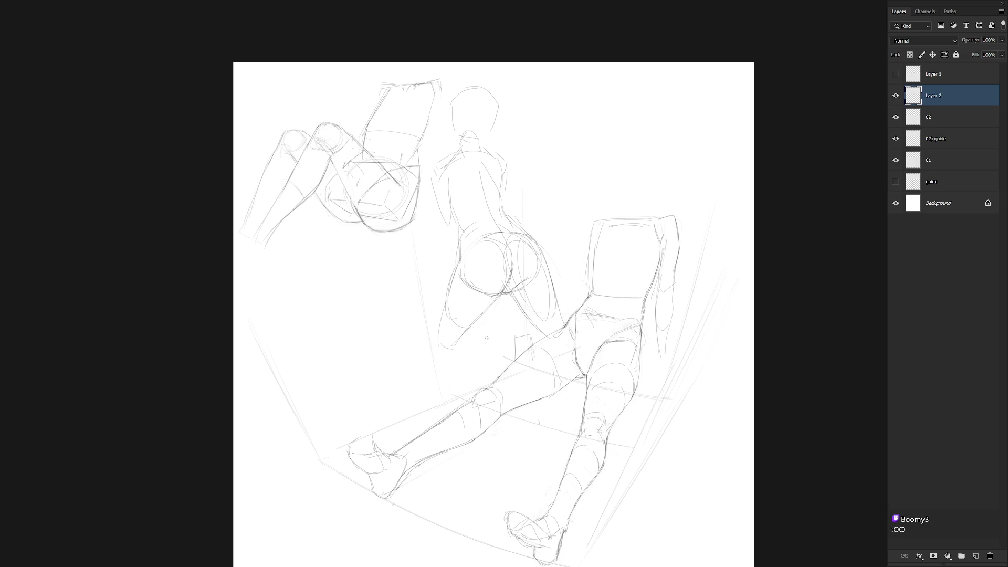
# Scale the Layer 2 study figure down with Free Transform.
pyautogui.scroll(-2, 558, 319)
pyautogui.hotkey('ctrl', 't')
pyautogui.moveTo(560, 313); pyautogui.dragTo(540, 259)
pyautogui.press('Return')
# Add fine hip crease strokes with a smaller brush, then delete the study sketch.
pyautogui.scroll(2, 520, 212)
pyautogui.press('[')
pyautogui.press('[')
pyautogui.press('[')
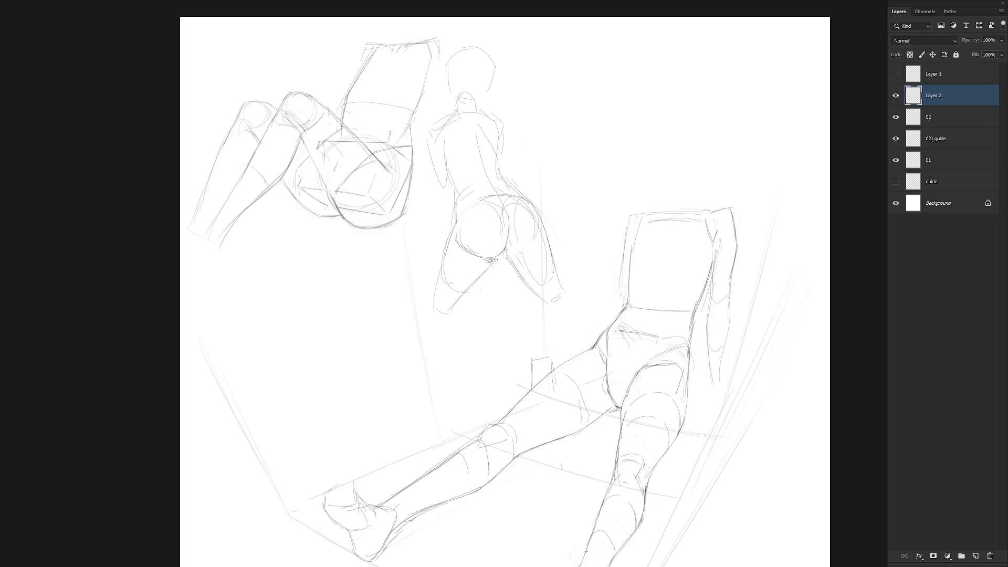
pyautogui.moveTo(505, 252)
pyautogui.mouseDown()
pyautogui.moveTo(527, 237)
pyautogui.moveTo(506, 251)
pyautogui.moveTo(521, 276)
pyautogui.mouseUp()
pyautogui.press('Delete')
# Discard the Layer 2 study, then lasso the small box and enlarge it up and to the left.
pyautogui.hotkey('ctrl', '-')
pyautogui.scroll(2, 626, 238)
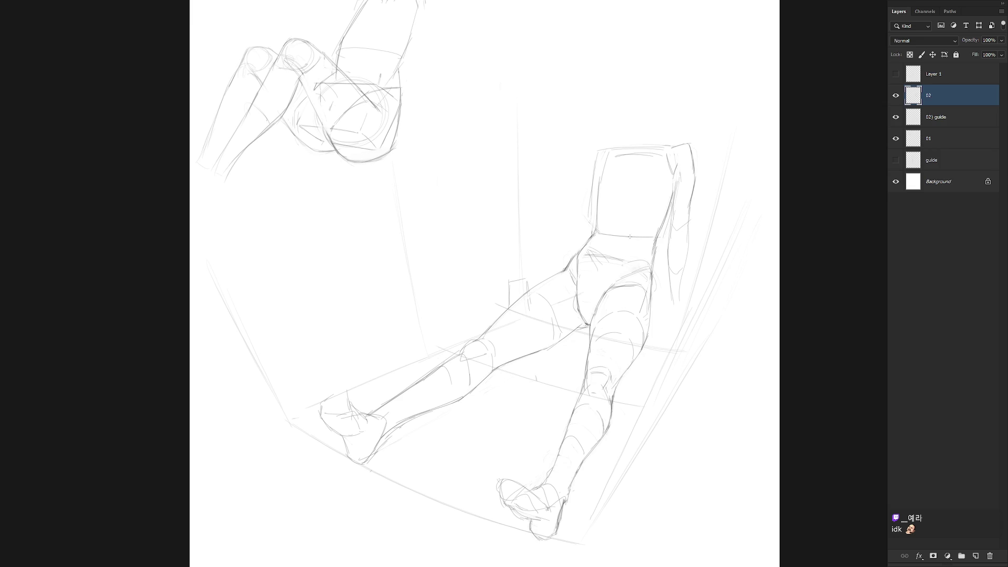
pyautogui.moveTo(510, 281)
pyautogui.mouseDown()
pyautogui.moveTo(541, 270)
pyautogui.moveTo(494, 315)
pyautogui.moveTo(524, 288)
pyautogui.moveTo(532, 300)
pyautogui.mouseUp()
pyautogui.press('l')
pyautogui.hotkey('ctrl', 't')
pyautogui.moveTo(518, 258); pyautogui.dragTo(489, 250)
pyautogui.press('Return')
pyautogui.hotkey('ctrl', 'd')
# Redraw the small box with darker strokes, especially along its right side and edge.
pyautogui.press('b')
pyautogui.moveTo(502, 274)
pyautogui.mouseDown()
pyautogui.moveTo(526, 273)
pyautogui.moveTo(503, 279)
pyautogui.moveTo(527, 284)
pyautogui.mouseUp()
pyautogui.moveTo(529, 293)
pyautogui.mouseDown()
pyautogui.moveTo(527, 313)
pyautogui.moveTo(504, 310)
pyautogui.moveTo(521, 317)
pyautogui.mouseUp()
pyautogui.moveTo(526, 267)
pyautogui.mouseDown()
pyautogui.moveTo(528, 288)
pyautogui.moveTo(505, 279)
pyautogui.moveTo(523, 269)
pyautogui.mouseUp()
# Lasso part of the box shape and reposition it, then deselect.
pyautogui.press('l')
pyautogui.moveTo(519, 301)
pyautogui.keyDown('shift'); pyautogui.mouseDown()
pyautogui.moveTo(505, 314)
pyautogui.moveTo(521, 329)
pyautogui.moveTo(535, 294)
pyautogui.moveTo(513, 307)
pyautogui.moveTo(500, 276)
pyautogui.moveTo(541, 264)
pyautogui.moveTo(539, 299)
pyautogui.mouseUp(); pyautogui.keyUp('shift')
pyautogui.hotkey('ctrl', 'd')
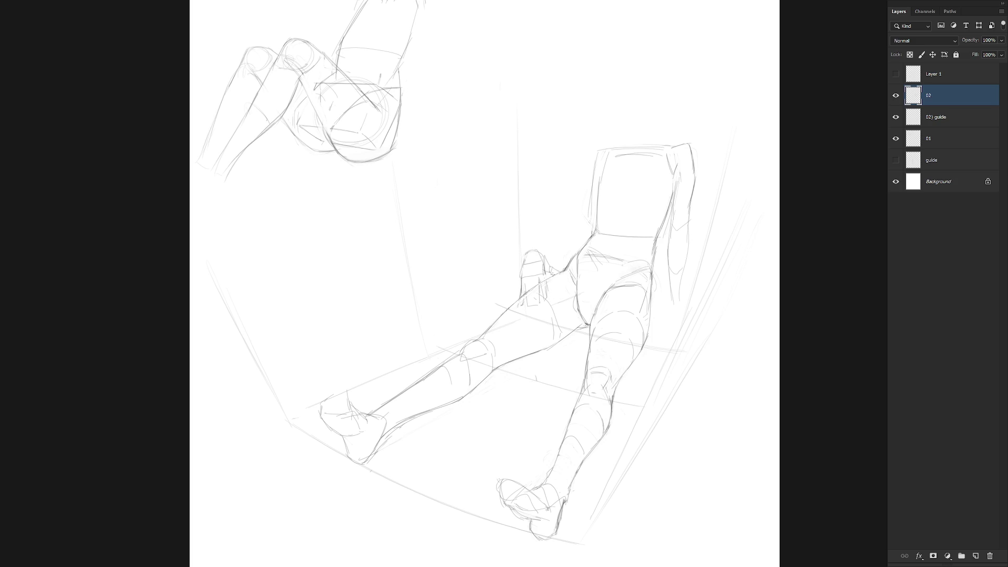
# Draw the arm from the shoulder down to the hand, retrying strokes and adding an inner line.
pyautogui.moveTo(533, 239); pyautogui.dragTo(563, 201)
pyautogui.hotkey('ctrl', 'z')
pyautogui.hotkey('ctrl', 'z')
pyautogui.hotkey('ctrl', 'z')
pyautogui.moveTo(528, 249)
pyautogui.mouseDown()
pyautogui.moveTo(570, 202)
pyautogui.moveTo(549, 244)
pyautogui.moveTo(578, 209)
pyautogui.moveTo(557, 266)
pyautogui.moveTo(544, 254)
pyautogui.mouseUp()
pyautogui.hotkey('ctrl', 'z')
pyautogui.hotkey('ctrl', 'z')
pyautogui.moveTo(563, 226); pyautogui.dragTo(544, 252)
# Adjust the brush size and detail the hand beside the hip with short strokes.
pyautogui.press(']')
pyautogui.press(']')
pyautogui.press(']')
pyautogui.press('[')
pyautogui.press('[')
pyautogui.press('[')
pyautogui.moveTo(535, 274)
pyautogui.mouseDown()
pyautogui.moveTo(549, 273)
pyautogui.moveTo(546, 299)
pyautogui.moveTo(524, 268)
pyautogui.moveTo(546, 268)
pyautogui.moveTo(526, 253)
pyautogui.mouseUp()
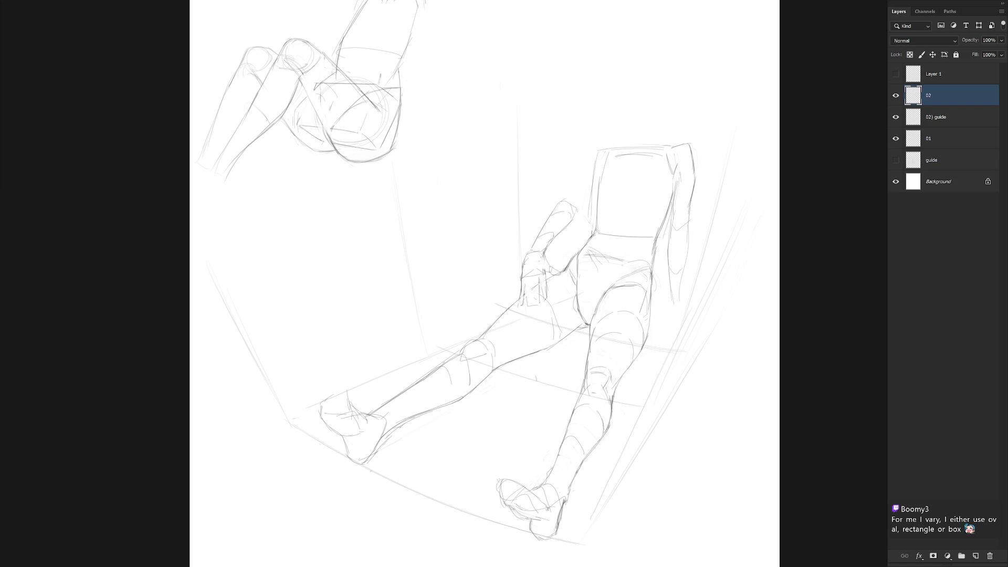
pyautogui.hotkey('alt', ']')
# Try strokes along the torso's upper-left corner and undo them.
pyautogui.hotkey('alt', '[')
pyautogui.moveTo(637, 150); pyautogui.dragTo(609, 190)
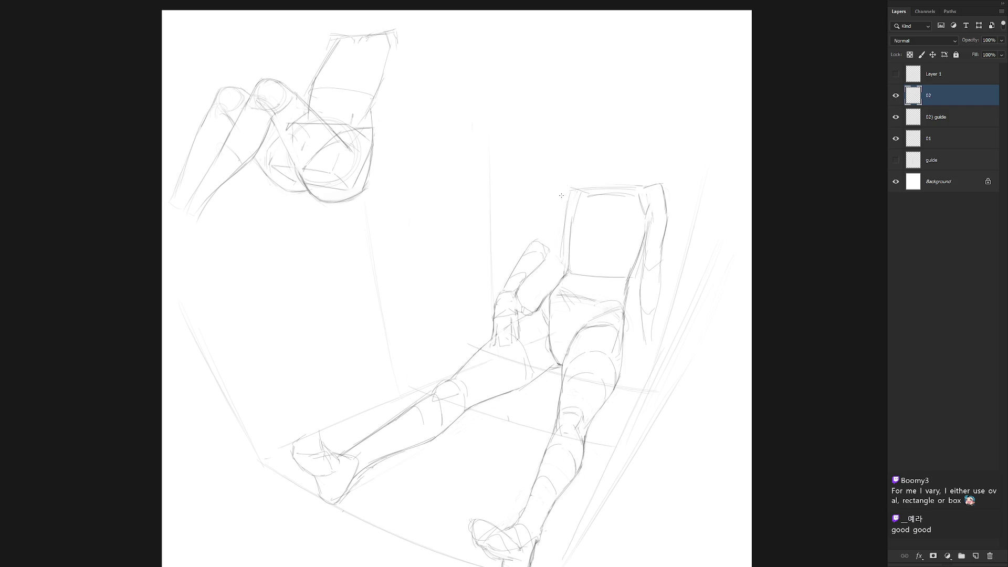
pyautogui.moveTo(569, 189)
pyautogui.mouseDown()
pyautogui.moveTo(558, 201)
pyautogui.moveTo(575, 198)
pyautogui.moveTo(539, 231)
pyautogui.moveTo(547, 249)
pyautogui.mouseUp()
pyautogui.hotkey('ctrl', 'z')
pyautogui.moveTo(577, 209)
pyautogui.mouseDown()
pyautogui.moveTo(544, 251)
pyautogui.moveTo(541, 223)
pyautogui.moveTo(525, 256)
pyautogui.moveTo(541, 262)
pyautogui.moveTo(532, 270)
pyautogui.mouseUp()
pyautogui.hotkey('ctrl', 'z')
pyautogui.hotkey('ctrl', 'z')
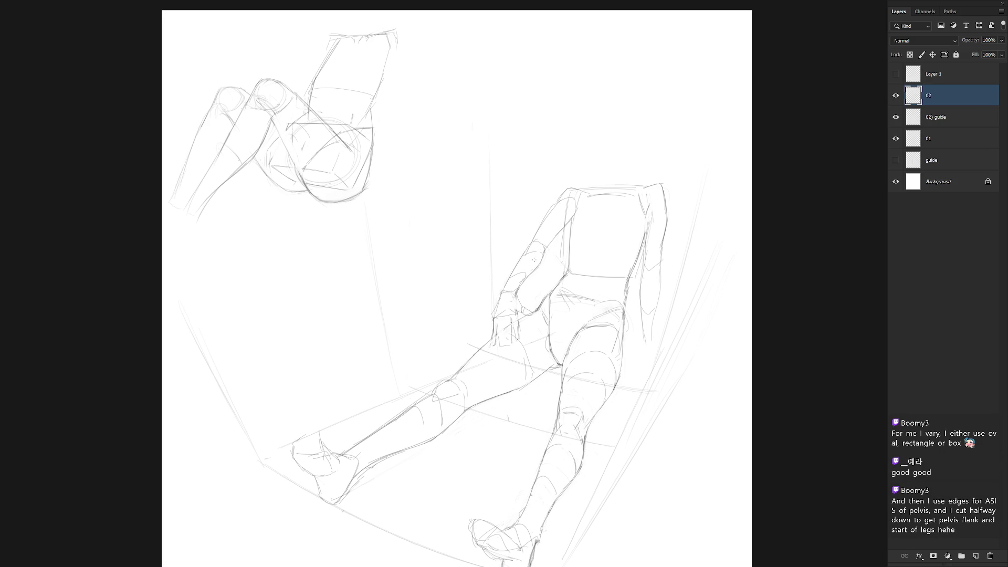
# Darken the hand's left edge, separate a finger, then lasso the hand for removal.
pyautogui.moveTo(499, 296); pyautogui.dragTo(496, 317)
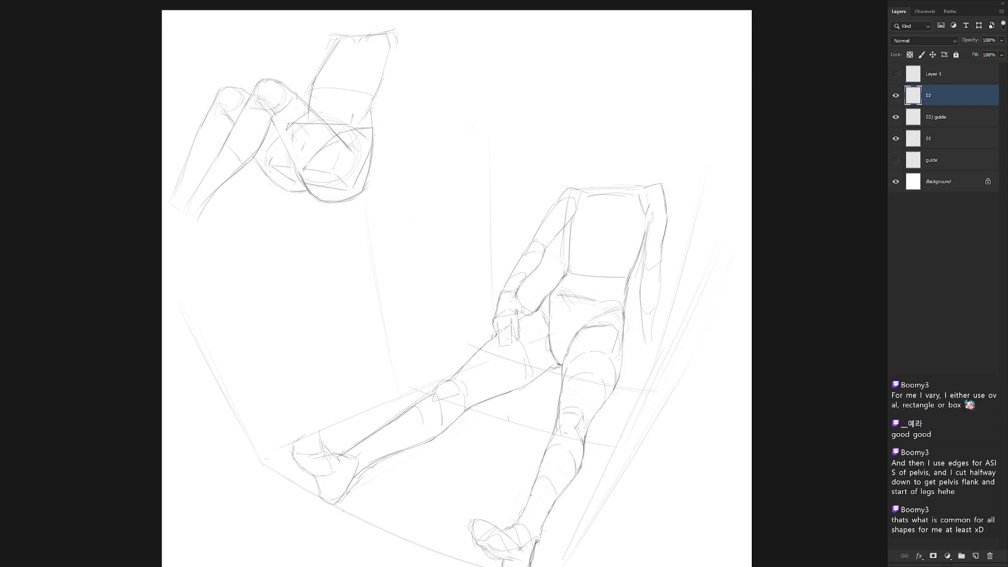
pyautogui.moveTo(499, 322); pyautogui.dragTo(503, 345)
pyautogui.moveTo(503, 324)
pyautogui.mouseDown()
pyautogui.moveTo(506, 344)
pyautogui.moveTo(518, 342)
pyautogui.mouseUp()
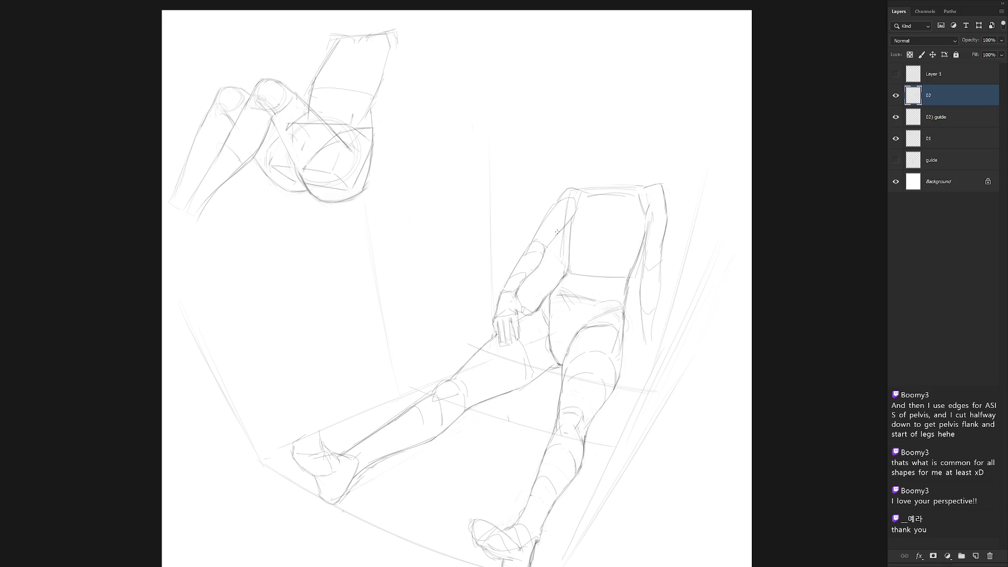
pyautogui.moveTo(489, 340)
pyautogui.mouseDown()
pyautogui.moveTo(533, 305)
pyautogui.moveTo(482, 324)
pyautogui.moveTo(496, 348)
pyautogui.moveTo(539, 307)
pyautogui.moveTo(513, 299)
pyautogui.moveTo(565, 235)
pyautogui.moveTo(565, 200)
pyautogui.moveTo(504, 310)
pyautogui.moveTo(597, 208)
pyautogui.mouseUp()
# Erase the outlined hand, then erase the forearm and old arm lines.
pyautogui.press('Delete')
pyautogui.hotkey('ctrl', 'd')
pyautogui.press('b')
pyautogui.press('Delete')
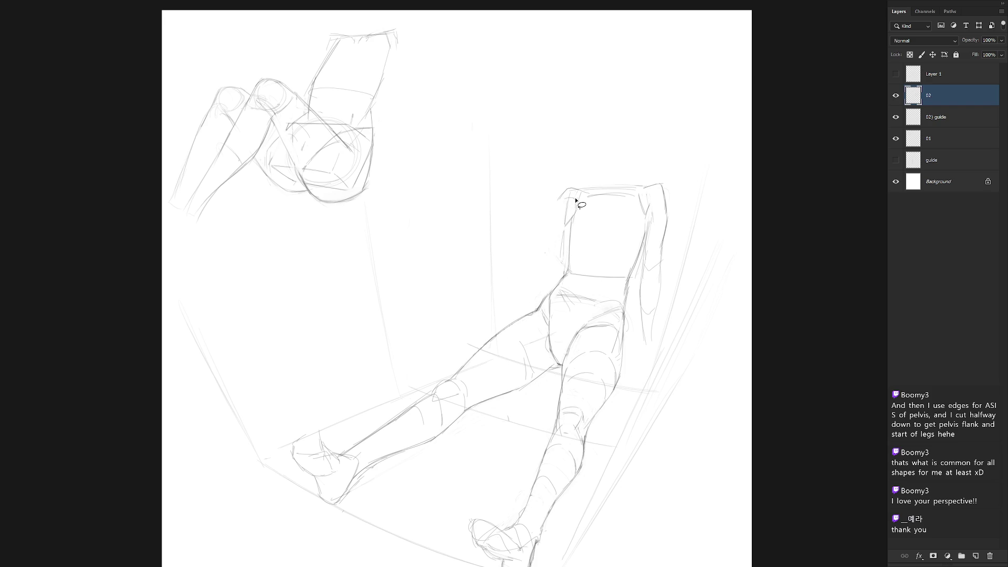
pyautogui.press('Return')
# Select the old 01 sketch layer in the Layers panel.
pyautogui.press('v')
pyautogui.press('l')
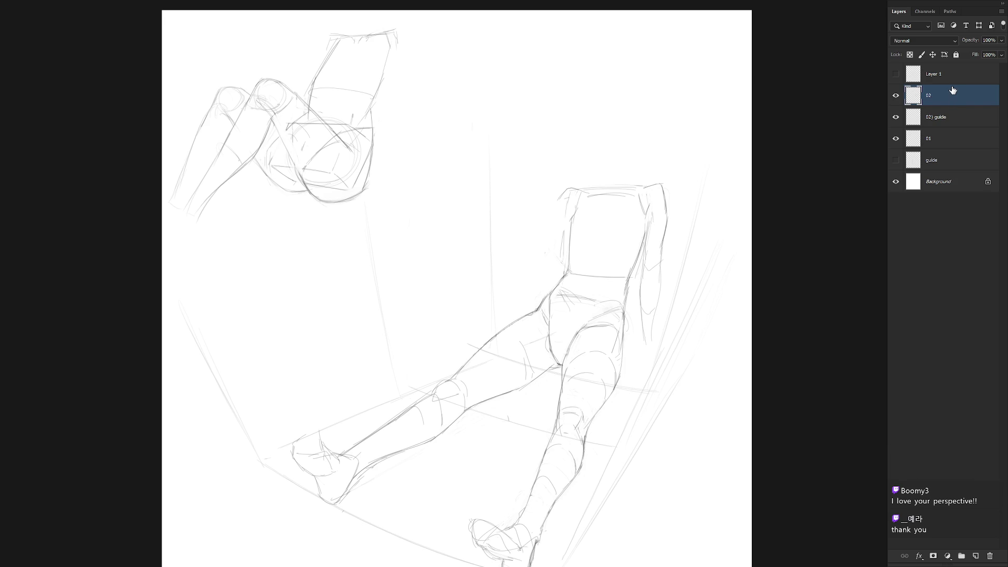
pyautogui.click(944, 138)
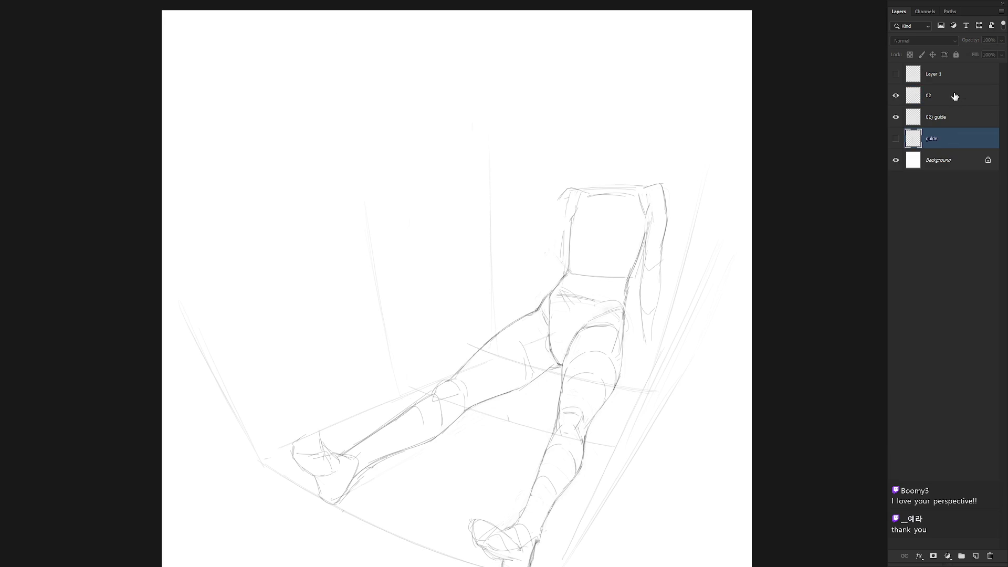
# Toggle layer visibility to inspect the extra top layer, then delete it.
pyautogui.click(956, 98)
pyautogui.scroll(-3, 701, 231)
pyautogui.click(896, 74)
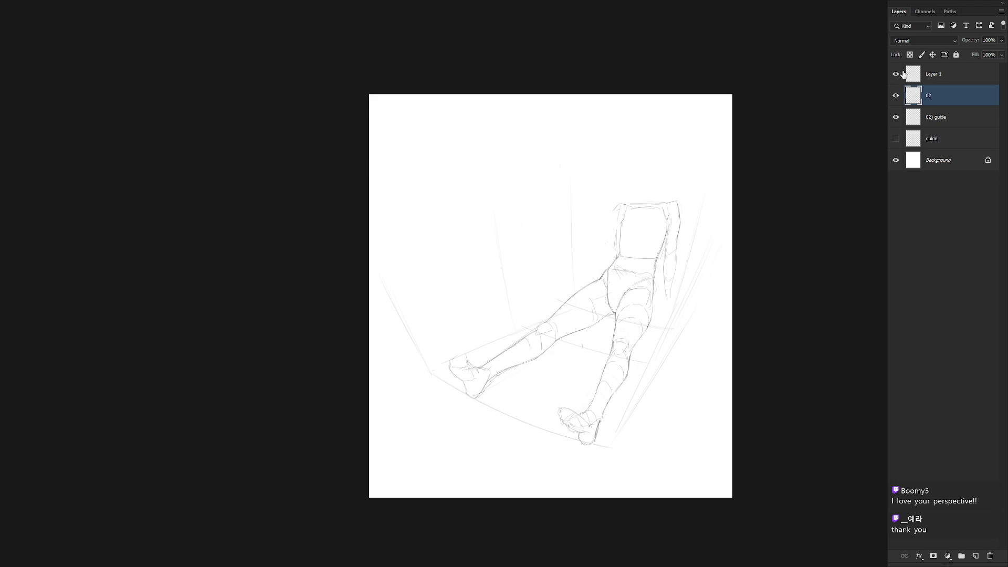
pyautogui.click(945, 74)
pyautogui.click(897, 98)
pyautogui.click(896, 96)
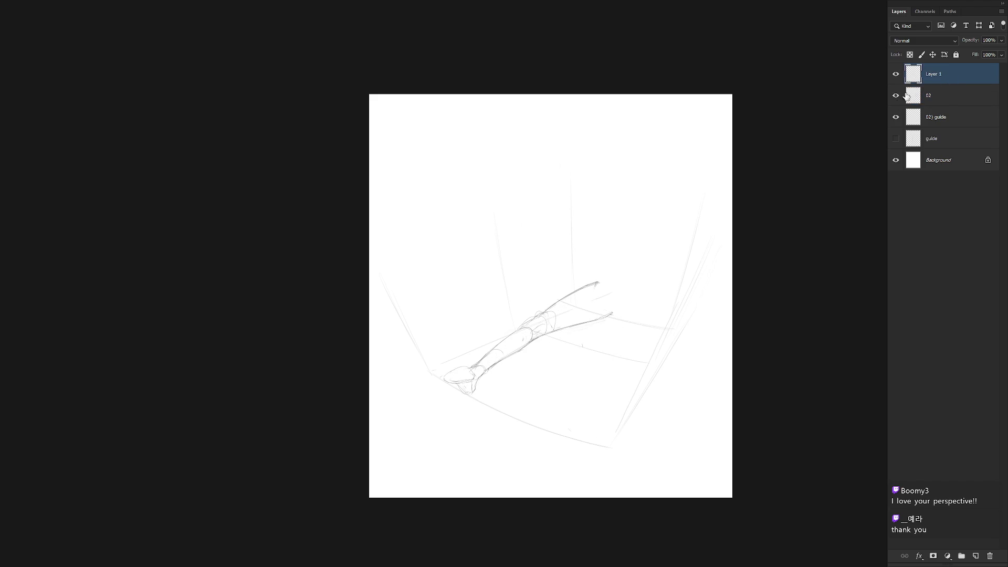
pyautogui.press('Delete')
pyautogui.scroll(2, 664, 232)
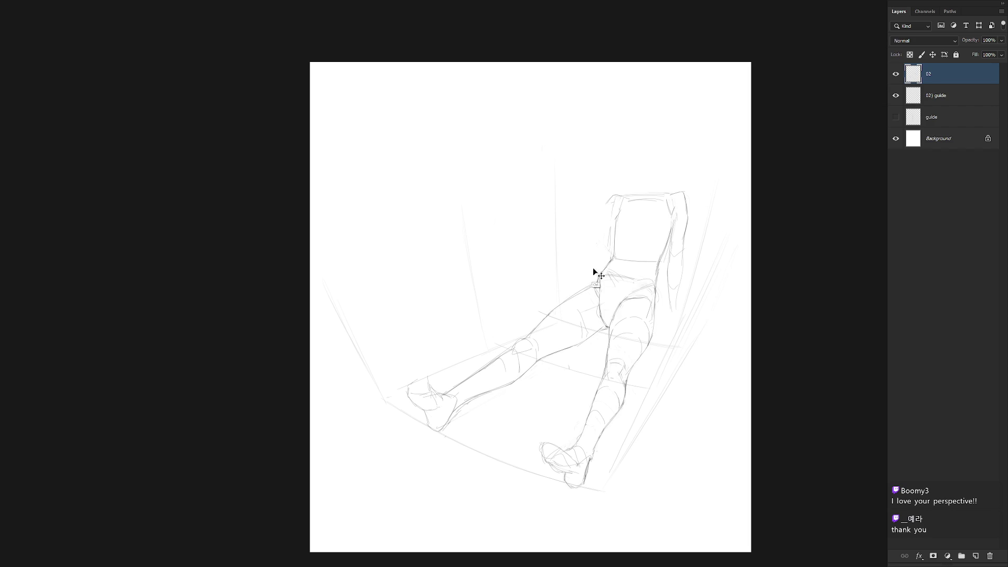
# Extend the upper thigh line to the hip and rotate the back area slightly counterclockwise.
pyautogui.moveTo(536, 315); pyautogui.dragTo(600, 279)
pyautogui.press('l')
pyautogui.moveTo(657, 273)
pyautogui.mouseDown()
pyautogui.moveTo(688, 286)
pyautogui.moveTo(590, 200)
pyautogui.moveTo(608, 254)
pyautogui.moveTo(654, 270)
pyautogui.mouseUp()
pyautogui.hotkey('ctrl', 't')
pyautogui.keyDown('alt'); pyautogui.click(654, 271); pyautogui.keyUp('alt')
pyautogui.moveTo(711, 140)
pyautogui.mouseDown()
pyautogui.moveTo(702, 128)
pyautogui.moveTo(705, 138)
pyautogui.mouseUp()
pyautogui.press('Return')
pyautogui.hotkey('ctrl', 'd')
pyautogui.press('b')
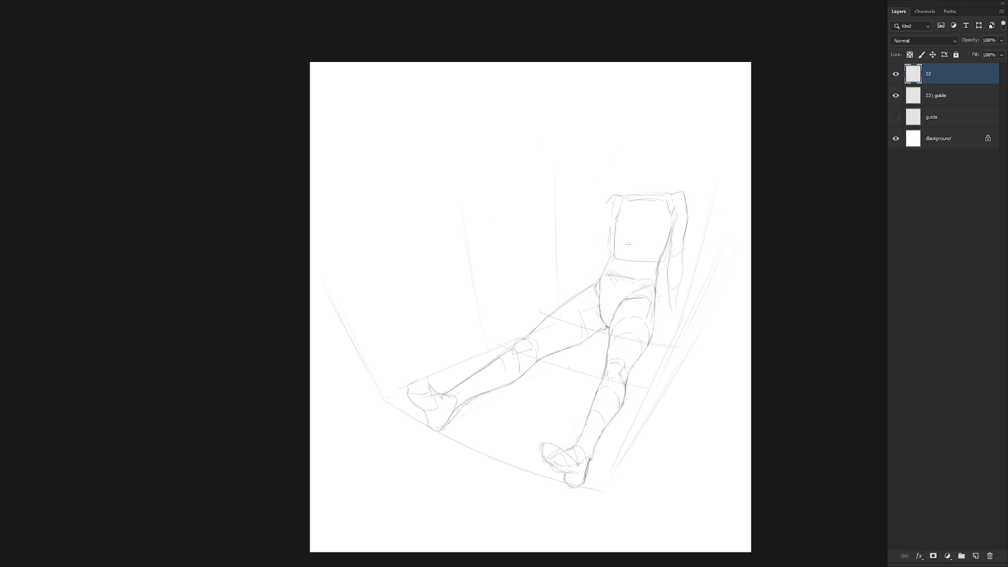
# In History, revert to the Delete Layer state that removes the old upper-left sketch layers.
pyautogui.press('f')
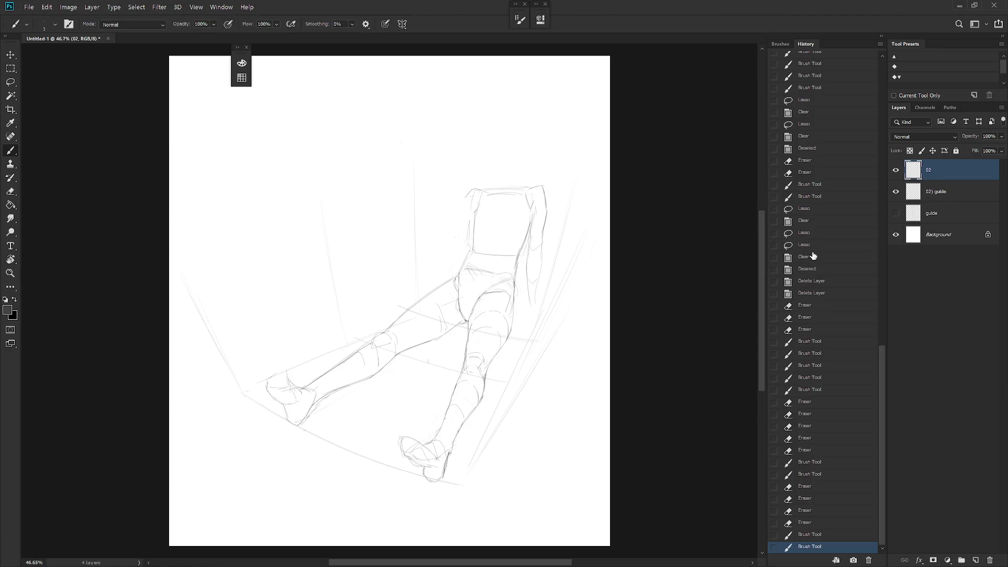
pyautogui.click(814, 257)
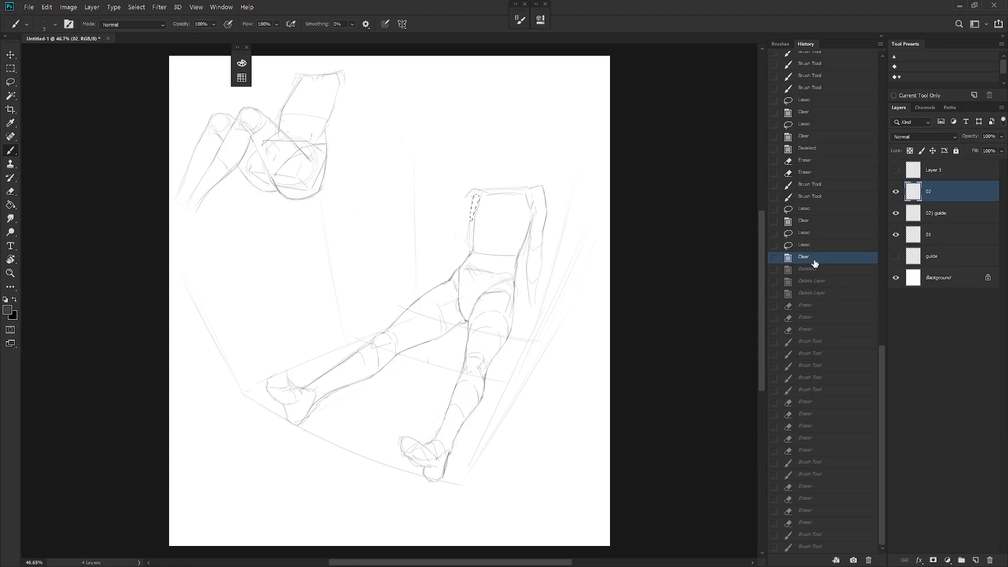
pyautogui.click(828, 294)
pyautogui.click(881, 37)
pyautogui.moveTo(638, 256); pyautogui.dragTo(669, 325)
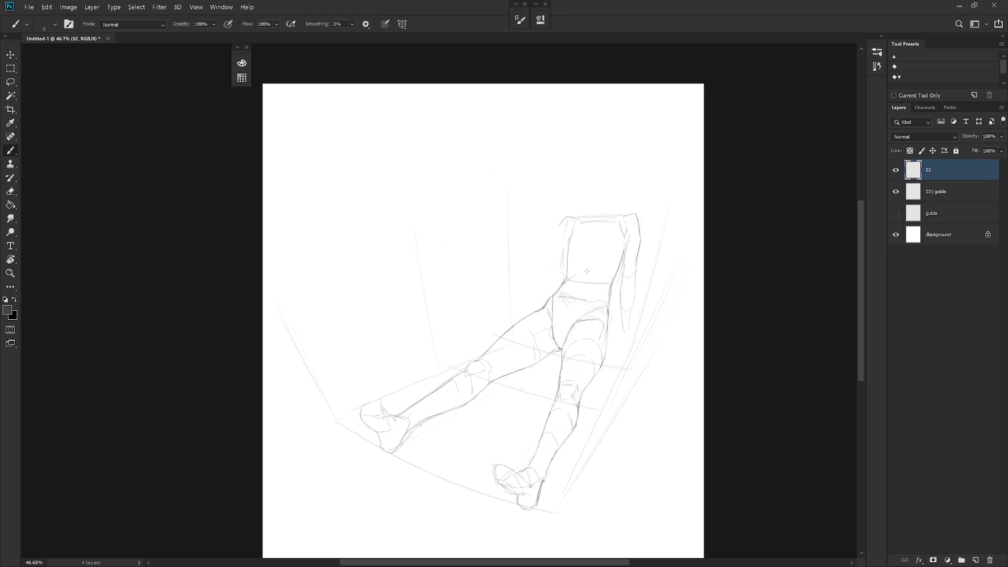
# Sketch new lines across the torso, undoing a stray paste and erasing the dark centre line.
pyautogui.moveTo(563, 285); pyautogui.dragTo(587, 270)
pyautogui.hotkey('ctrl', 'v')
pyautogui.click(578, 247)
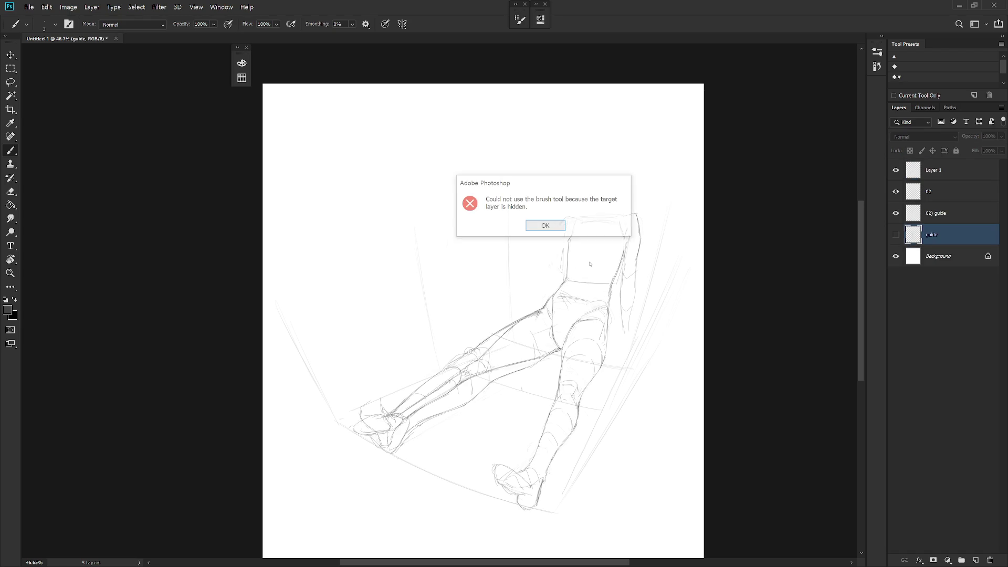
pyautogui.press('Return')
pyautogui.hotkey('ctrl', 'z')
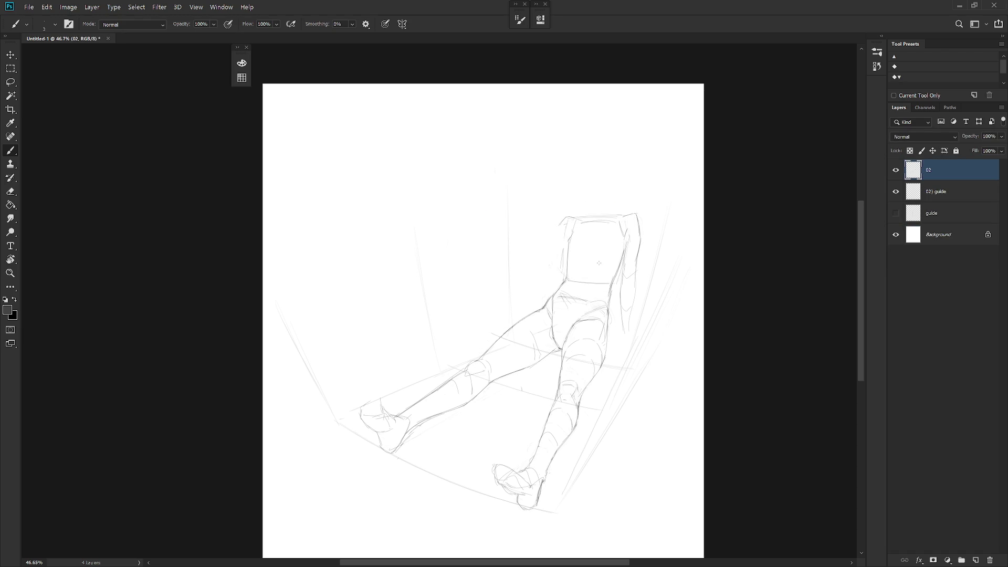
pyautogui.moveTo(586, 265)
pyautogui.mouseDown()
pyautogui.moveTo(571, 280)
pyautogui.moveTo(597, 258)
pyautogui.moveTo(609, 289)
pyautogui.mouseUp()
pyautogui.moveTo(596, 226); pyautogui.dragTo(593, 258)
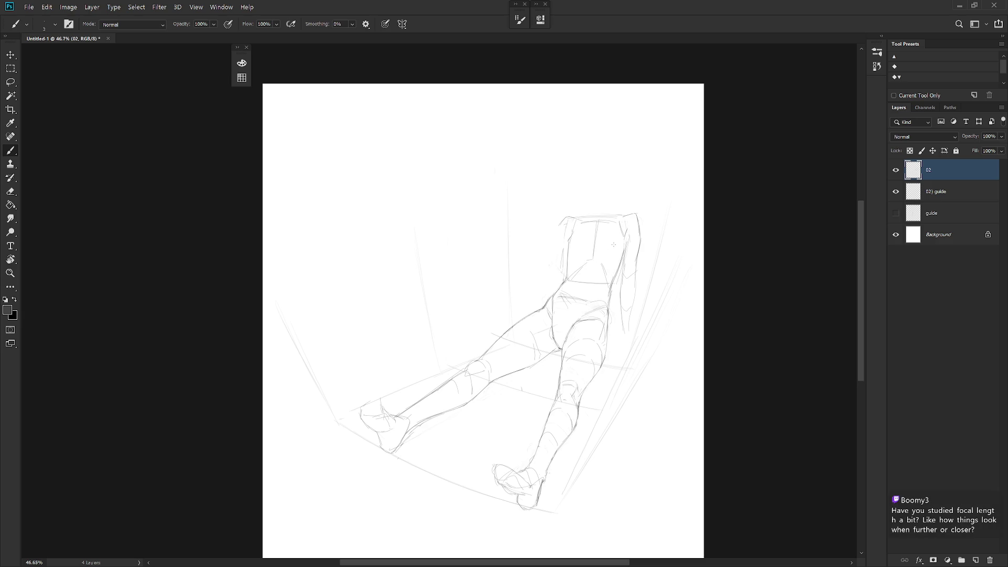
pyautogui.press('e')
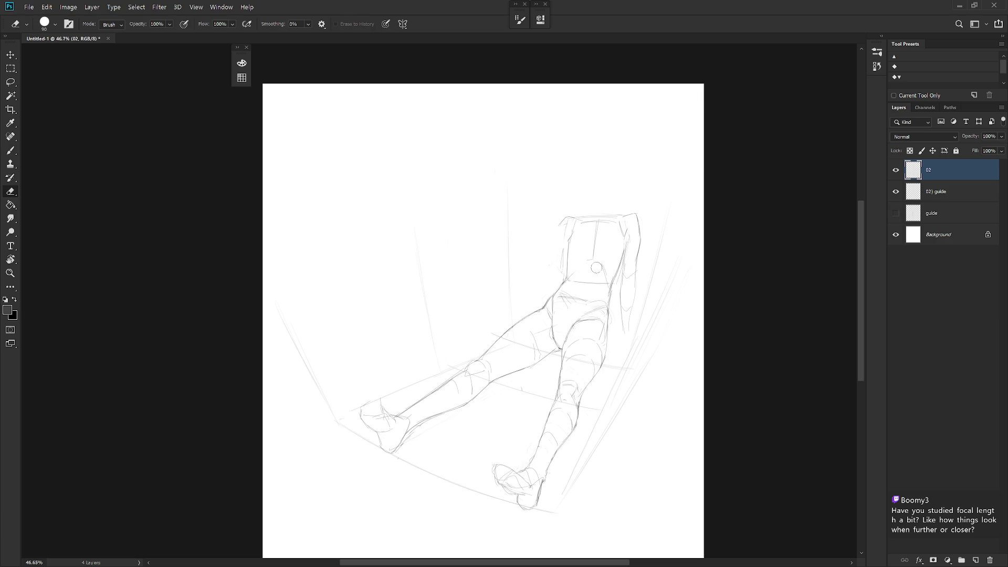
pyautogui.moveTo(591, 262); pyautogui.dragTo(596, 226)
pyautogui.press('b')
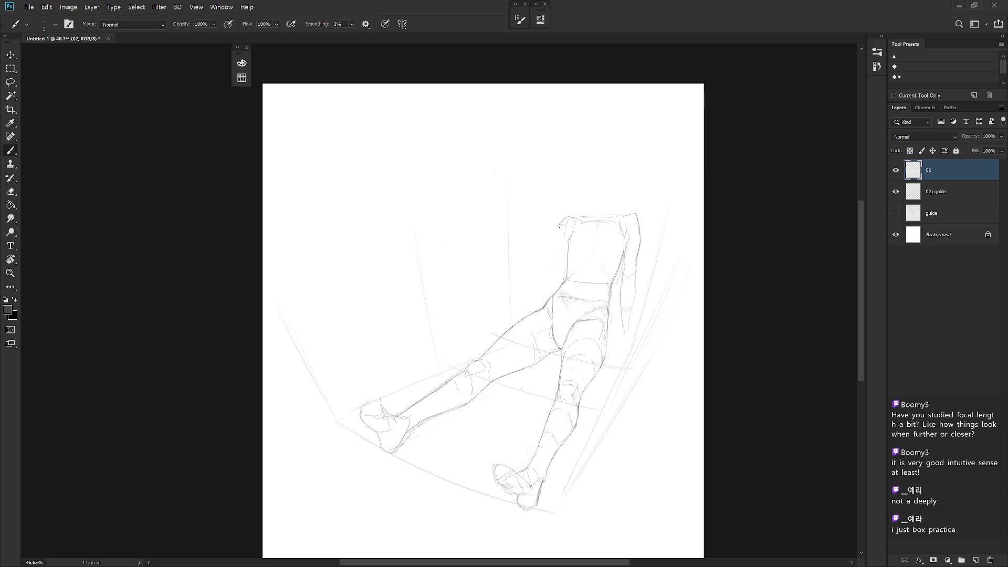
# Try the torso's left contour and the start of the head, undoing both attempts.
pyautogui.moveTo(558, 227); pyautogui.dragTo(566, 275)
pyautogui.hotkey('ctrl', 'z')
pyautogui.moveTo(560, 236); pyautogui.dragTo(562, 262)
pyautogui.hotkey('ctrl', 'z')
pyautogui.moveTo(582, 175)
pyautogui.mouseDown()
pyautogui.moveTo(605, 159)
pyautogui.moveTo(625, 187)
pyautogui.mouseUp()
pyautogui.hotkey('ctrl', 'z')
pyautogui.hotkey('shift', 'b')
# Draw a firmer pencil circle for the head and strengthen the right shoulder line.
pyautogui.moveTo(588, 201); pyautogui.dragTo(617, 197)
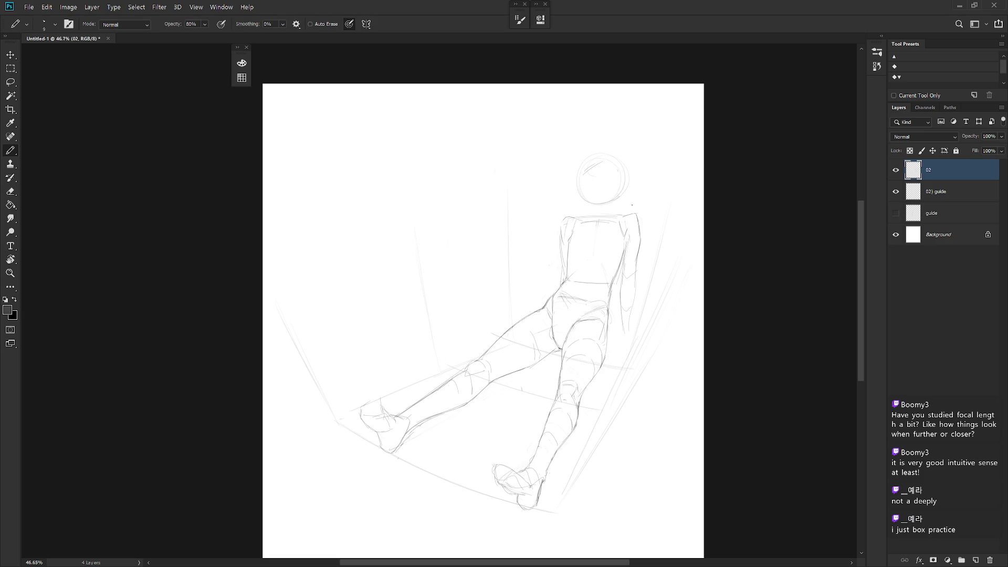
pyautogui.hotkey('shift', 'b')
pyautogui.moveTo(612, 214); pyautogui.dragTo(624, 218)
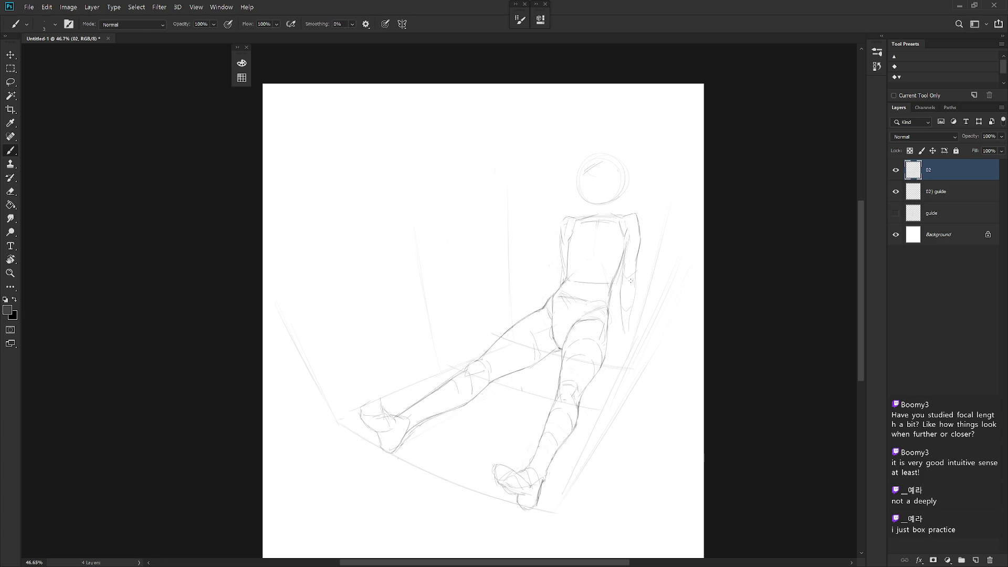
# Draw the right side line of the torso with the brush.
pyautogui.press('l')
pyautogui.moveTo(610, 286)
pyautogui.mouseDown()
pyautogui.moveTo(625, 344)
pyautogui.moveTo(612, 117)
pyautogui.moveTo(550, 236)
pyautogui.mouseUp()
pyautogui.hotkey('ctrl', 'd')
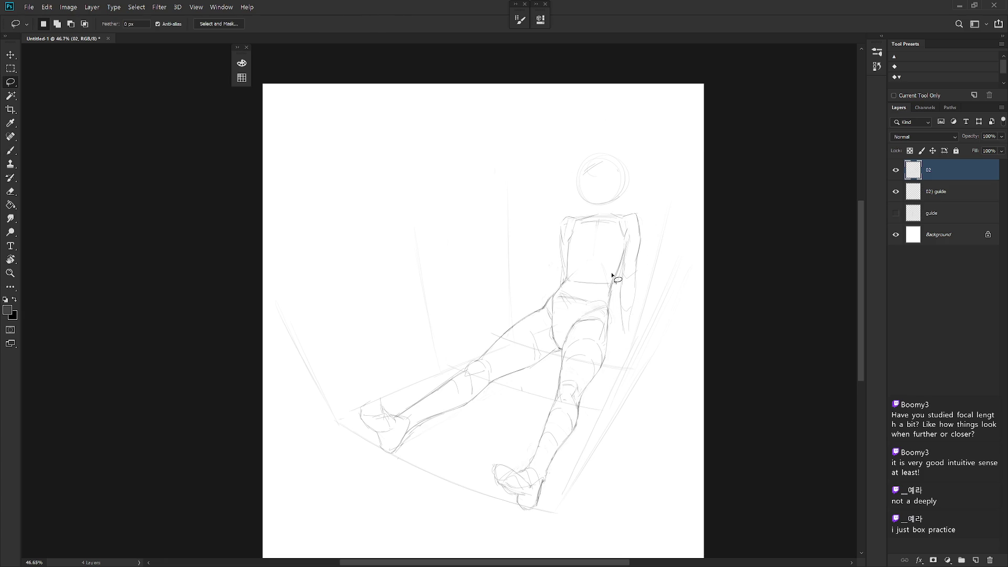
pyautogui.press('e')
pyautogui.press('b')
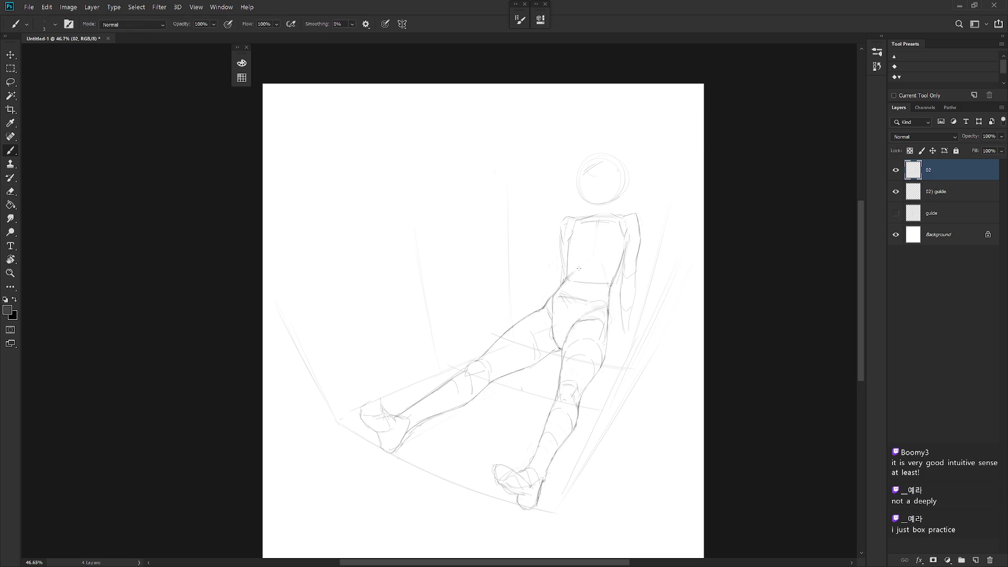
pyautogui.moveTo(595, 270)
pyautogui.mouseDown()
pyautogui.moveTo(609, 303)
pyautogui.moveTo(576, 311)
pyautogui.mouseUp()
# Clear the stray lines in the hip area with a lasso selection and Delete.
pyautogui.press('e')
pyautogui.press('l')
pyautogui.press('Delete')
pyautogui.hotkey('ctrl', 'd')
pyautogui.press('b')
pyautogui.hotkey('shift', 'b')
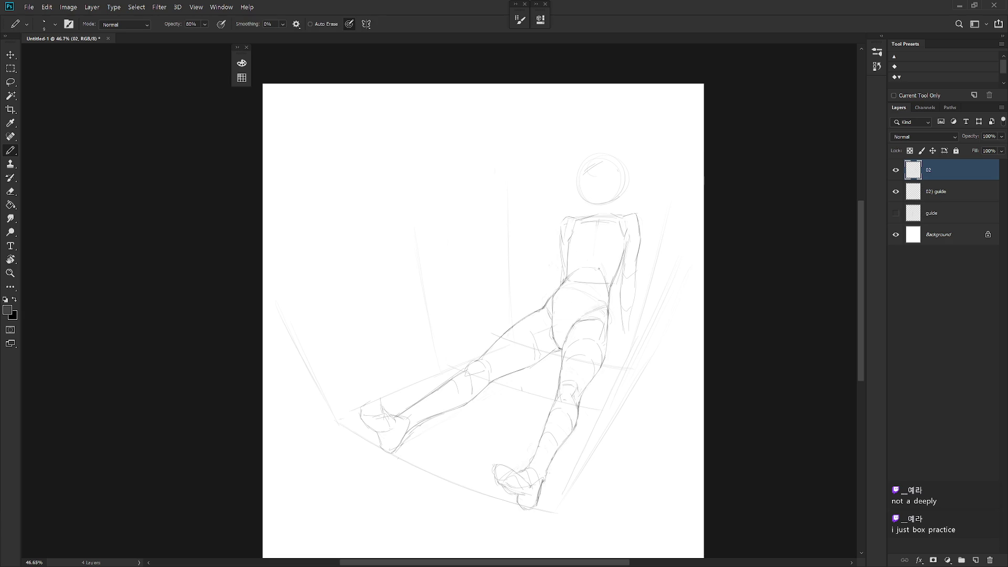
pyautogui.press('e')
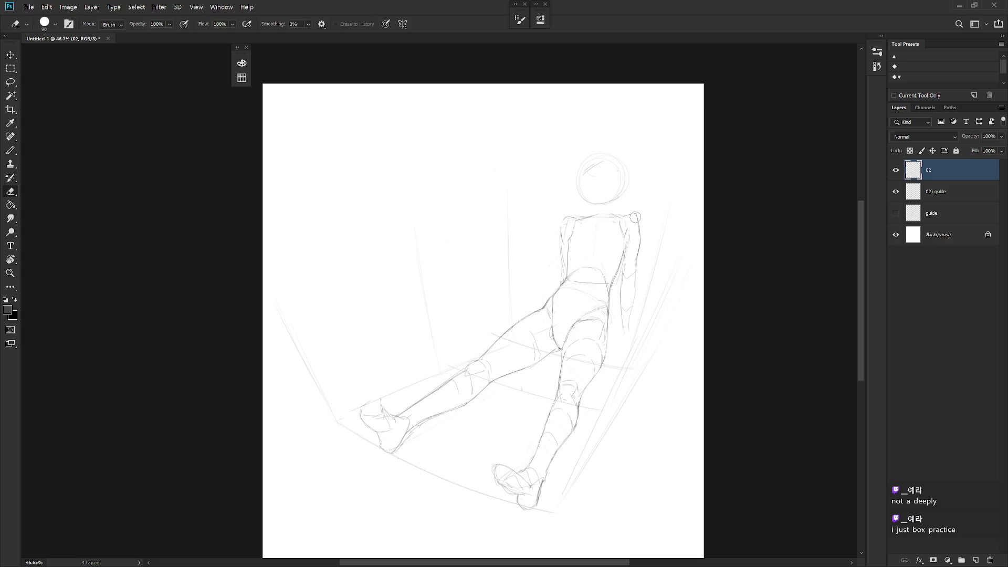
pyautogui.press('b')
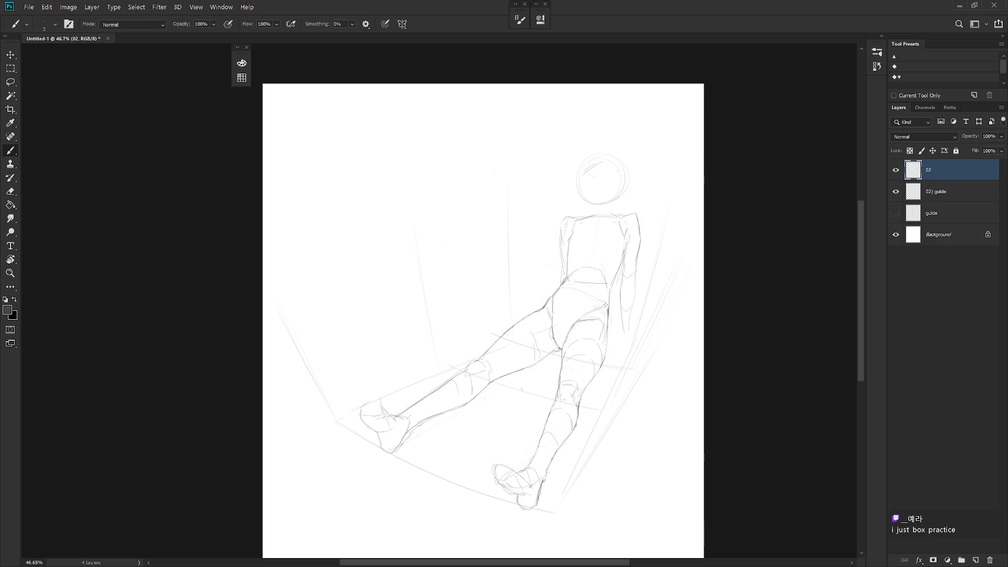
# Lasso-select the figure's near lower leg.
pyautogui.press('l')
pyautogui.moveTo(604, 375)
pyautogui.mouseDown()
pyautogui.moveTo(609, 352)
pyautogui.moveTo(575, 339)
pyautogui.moveTo(532, 532)
pyautogui.moveTo(607, 450)
pyautogui.mouseUp()
pyautogui.scroll(-2, 603, 367)
# Extend the leg selection and scale the near leg about 11% longer (111%).
pyautogui.scroll(5, 608, 323)
pyautogui.press('shift')
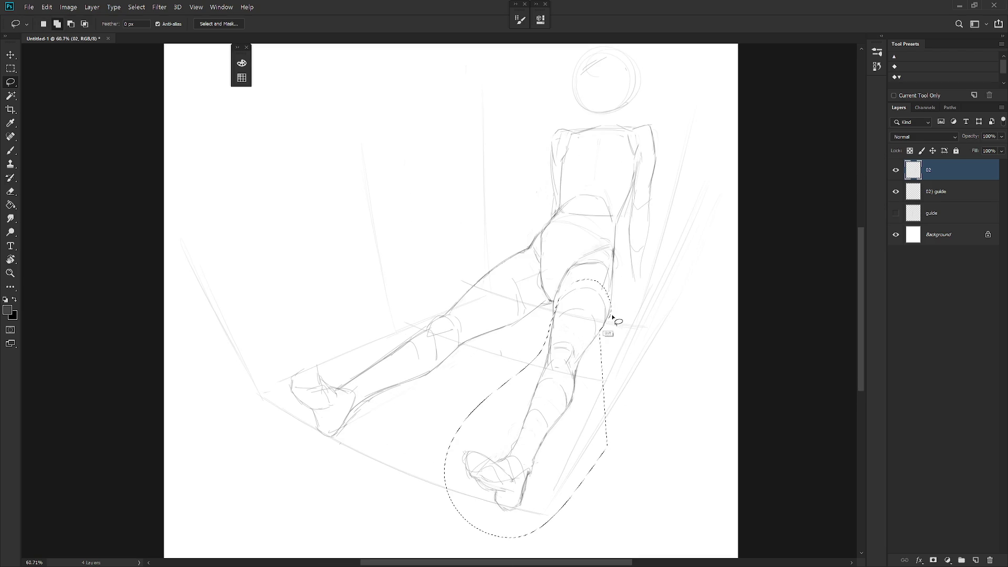
pyautogui.scroll(-2, 605, 318)
pyautogui.hotkey('ctrl', 't')
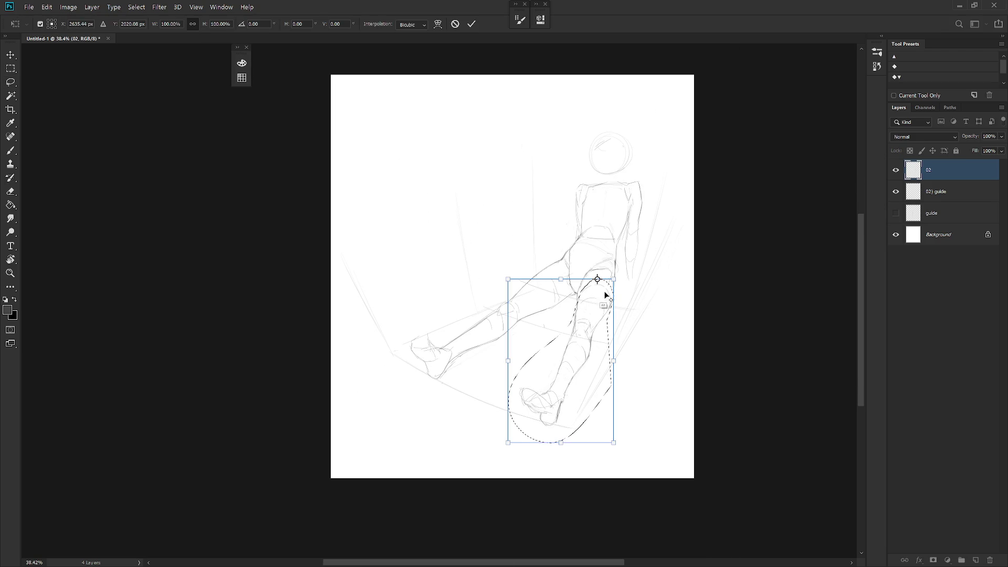
pyautogui.moveTo(560, 443)
pyautogui.mouseDown()
pyautogui.moveTo(560, 463)
pyautogui.moveTo(580, 441)
pyautogui.mouseUp()
pyautogui.press('Return')
pyautogui.hotkey('ctrl', 'd')
pyautogui.press('b')
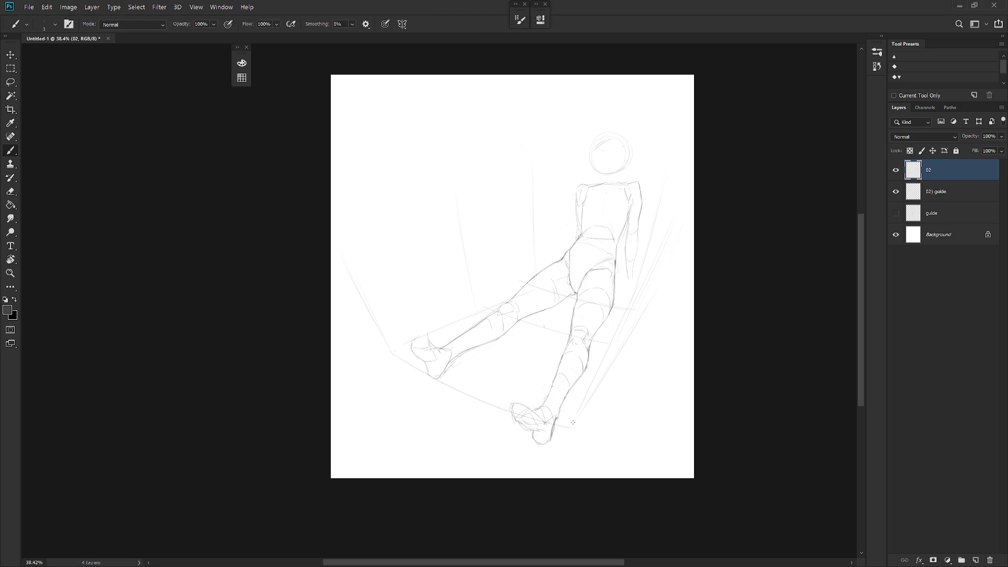
# On the 02) guide layer, rotate the floor guide lines near the feet about 7 degrees.
pyautogui.click(953, 193)
pyautogui.press('l')
pyautogui.moveTo(563, 454)
pyautogui.mouseDown()
pyautogui.moveTo(555, 415)
pyautogui.moveTo(396, 353)
pyautogui.mouseUp()
pyautogui.hotkey('ctrl', 't')
pyautogui.moveTo(594, 517); pyautogui.dragTo(585, 484)
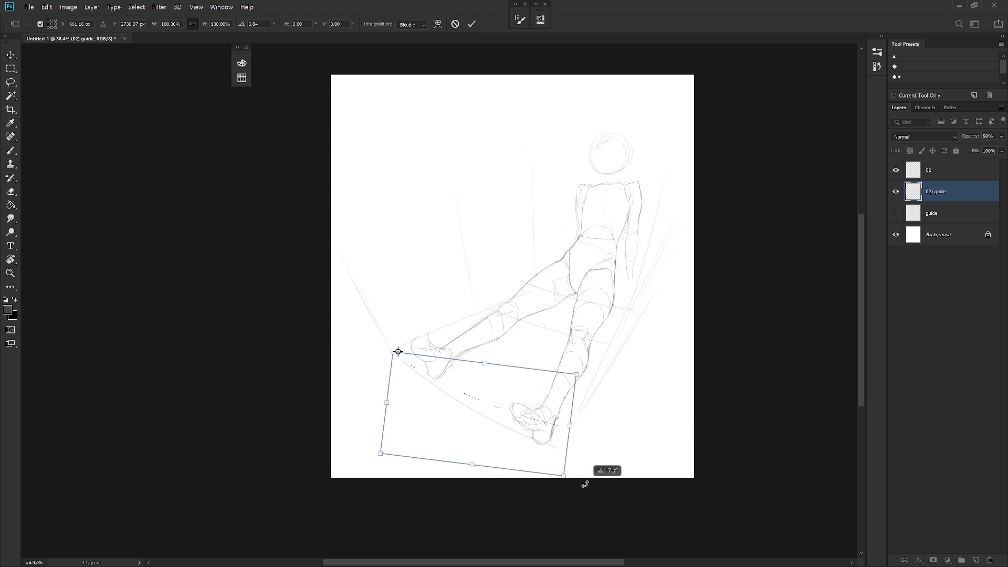
pyautogui.press('Return')
pyautogui.hotkey('ctrl', 'd')
# Rotate the thigh guide lines about 5 degrees around a top-left pivot.
pyautogui.moveTo(606, 351)
pyautogui.mouseDown()
pyautogui.moveTo(590, 333)
pyautogui.moveTo(493, 313)
pyautogui.moveTo(608, 351)
pyautogui.mouseUp()
pyautogui.hotkey('ctrl', 't')
pyautogui.moveTo(548, 329); pyautogui.dragTo(489, 307)
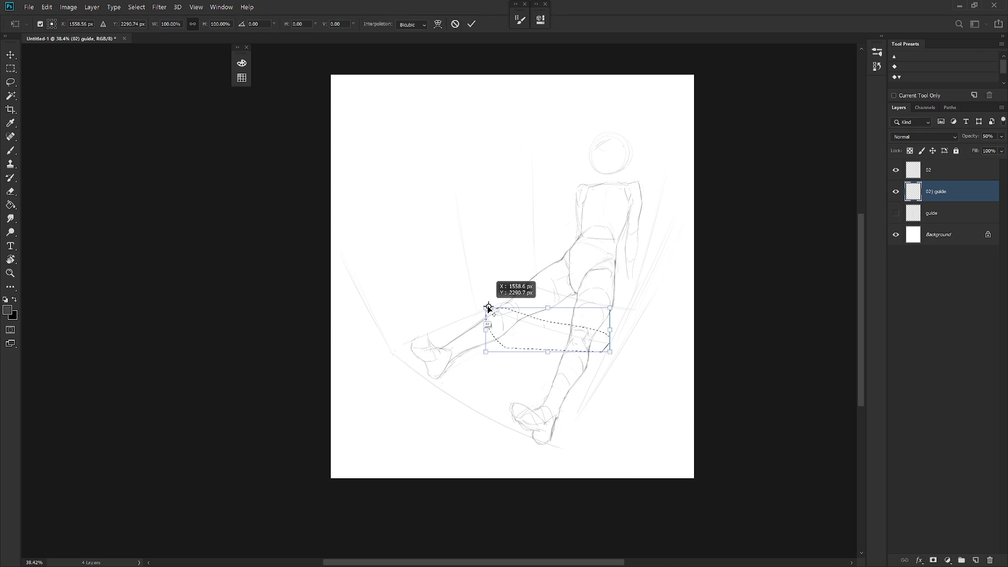
pyautogui.moveTo(614, 371); pyautogui.dragTo(609, 353)
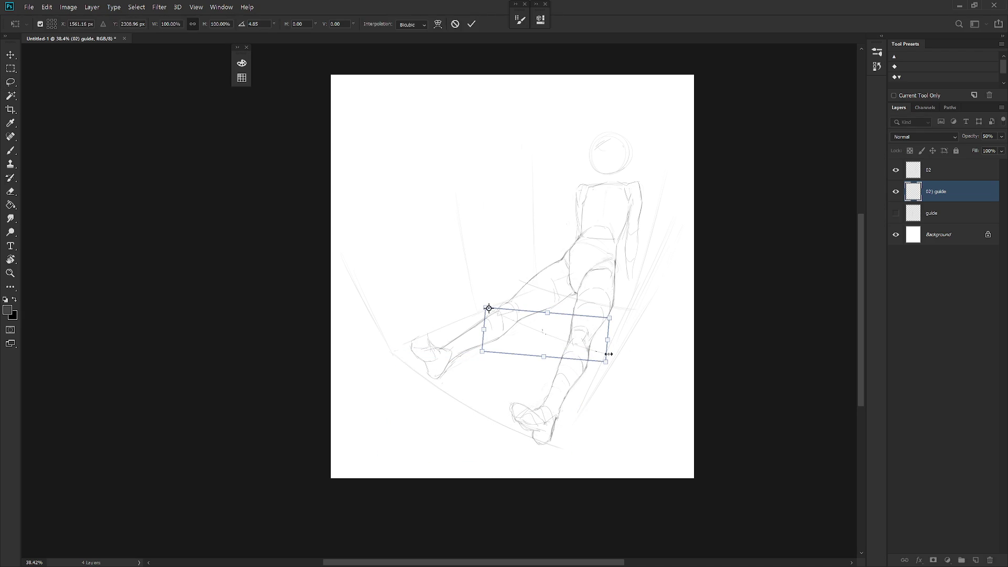
pyautogui.press('Return')
pyautogui.hotkey('ctrl', 'd')
pyautogui.press('b')
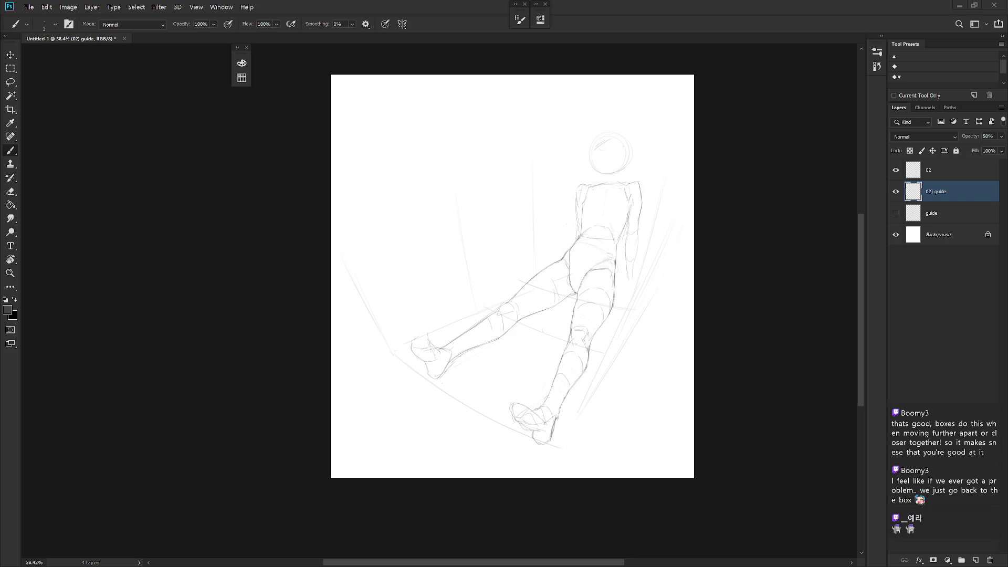
# On layer 02, check the sketch with the guides hidden, then erase the old hip line.
pyautogui.scroll(5, 630, 162)
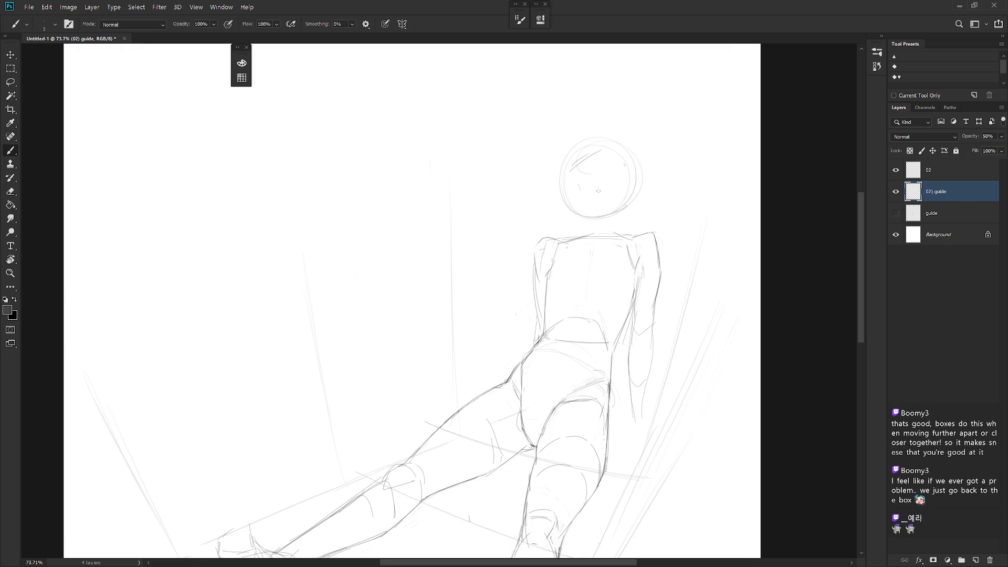
pyautogui.click(964, 177)
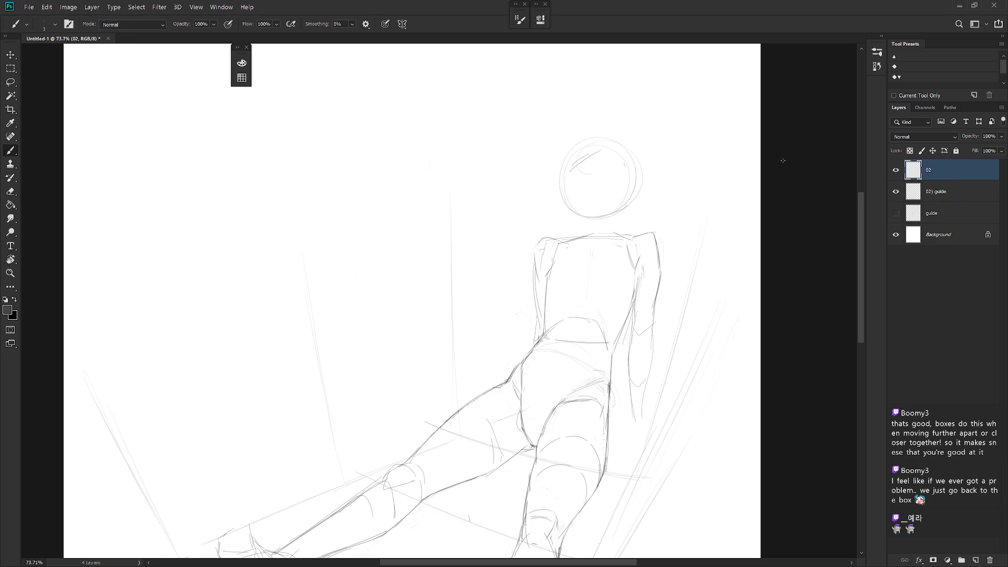
pyautogui.click(896, 191)
pyautogui.scroll(-2, 656, 265)
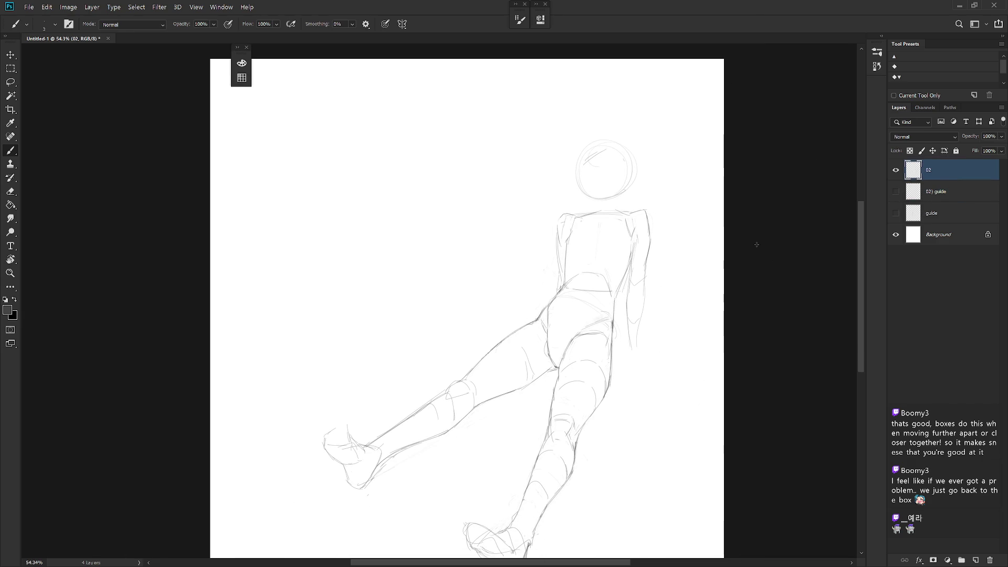
pyautogui.click(896, 191)
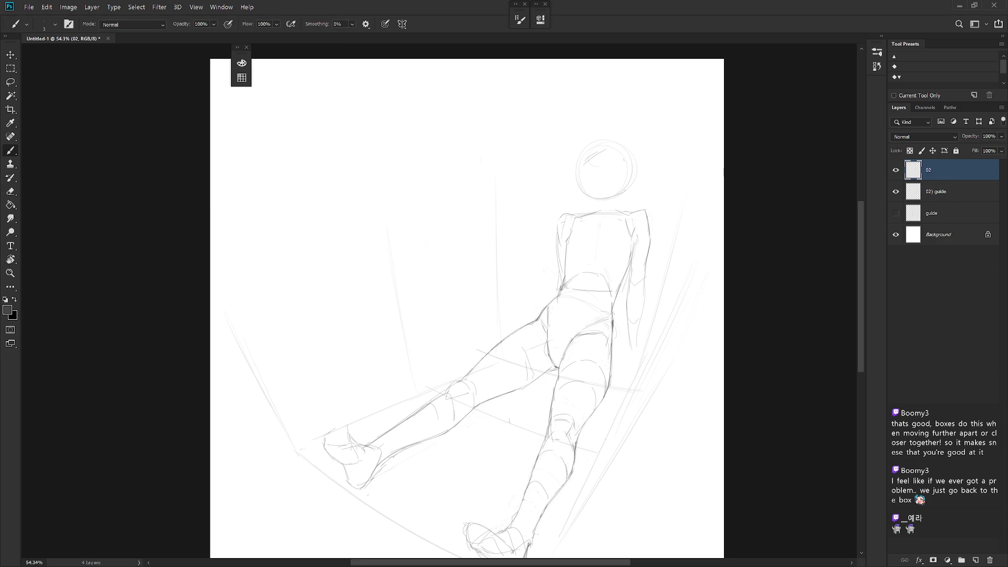
pyautogui.press('e')
pyautogui.moveTo(567, 295); pyautogui.dragTo(603, 317)
pyautogui.press('b')
# Move the selected head and upper torso about 31 px to realign with the hips.
pyautogui.press('l')
pyautogui.moveTo(562, 274)
pyautogui.mouseDown()
pyautogui.moveTo(557, 292)
pyautogui.moveTo(609, 306)
pyautogui.moveTo(617, 292)
pyautogui.moveTo(632, 359)
pyautogui.moveTo(632, 106)
pyautogui.moveTo(558, 276)
pyautogui.mouseUp()
pyautogui.hotkey('ctrl', 't')
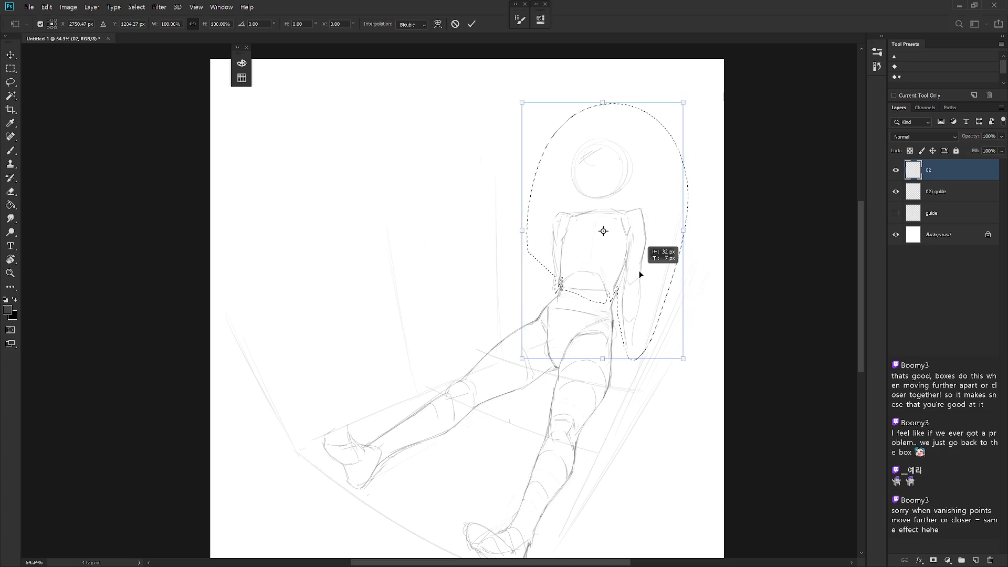
pyautogui.press('Return')
pyautogui.hotkey('ctrl', 'd')
pyautogui.press('b')
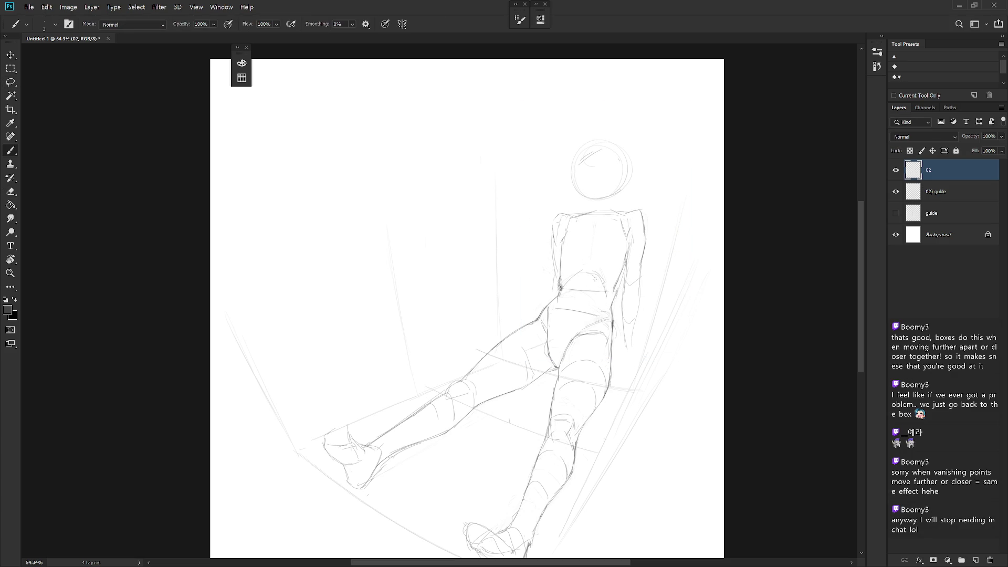
pyautogui.press('e')
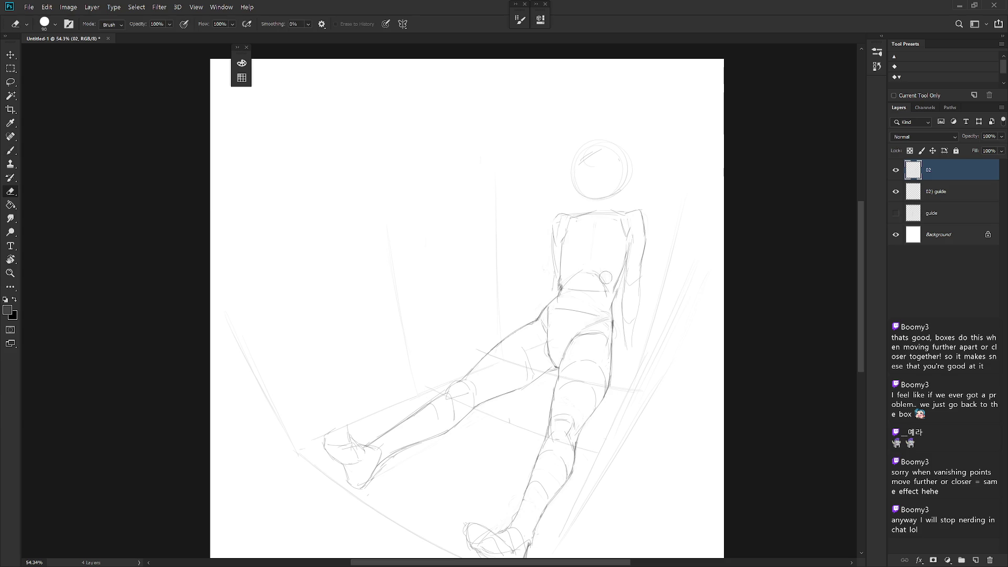
pyautogui.press('b')
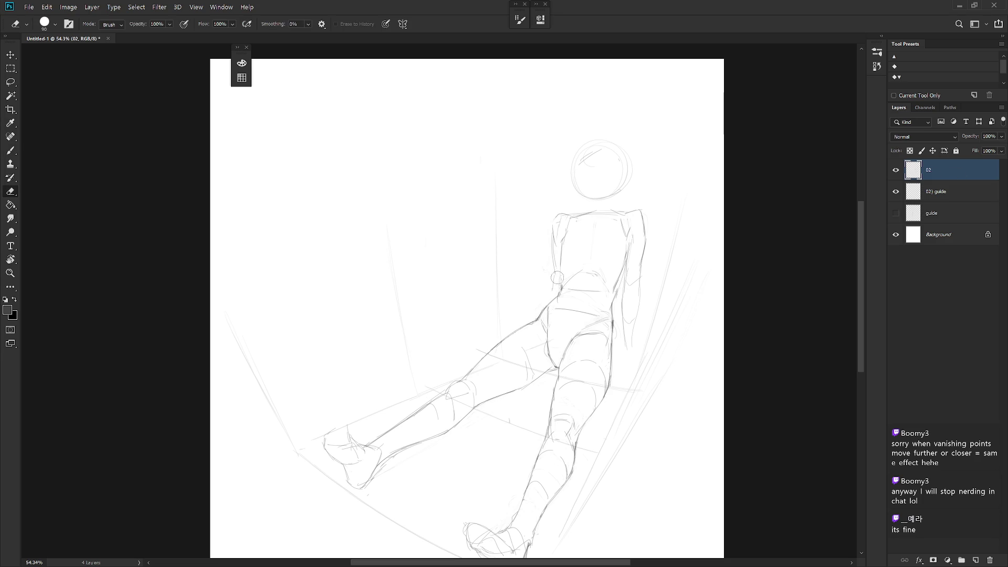
pyautogui.press('e')
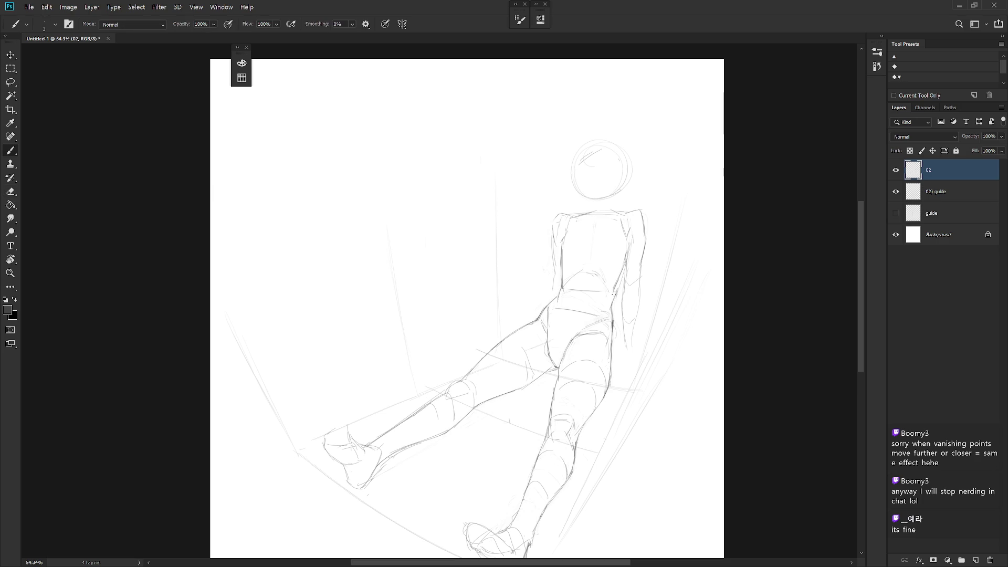
pyautogui.press('e')
# Redraw the torso's right edge, a short waist line and the right contour.
pyautogui.moveTo(620, 276); pyautogui.dragTo(615, 297)
pyautogui.press('e')
pyautogui.press('b')
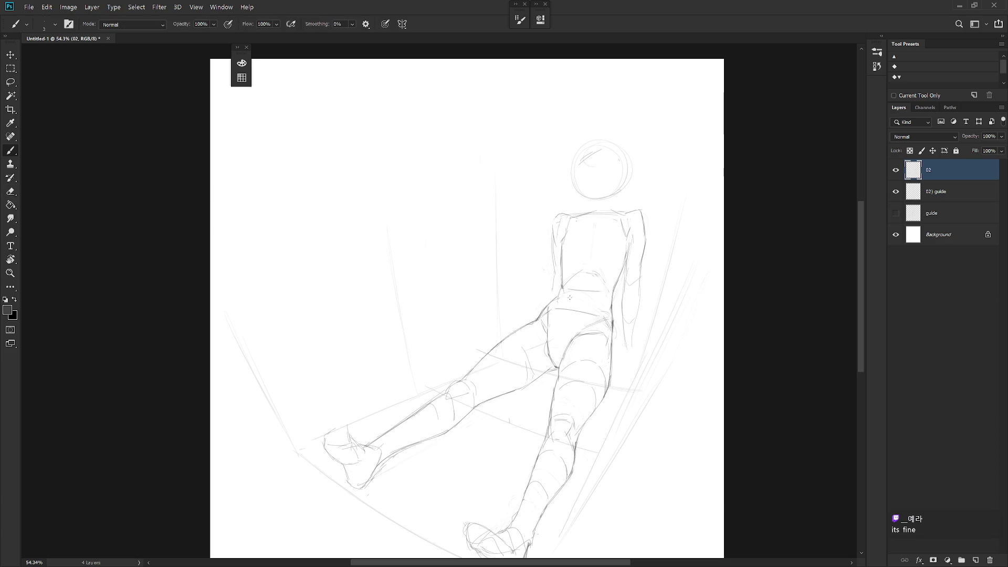
pyautogui.moveTo(571, 297); pyautogui.dragTo(601, 303)
pyautogui.moveTo(626, 236); pyautogui.dragTo(626, 278)
# With the hard pencil, sketch the upper and lower chest lines and the chest's left side.
pyautogui.hotkey('shift', 'b')
pyautogui.moveTo(565, 234); pyautogui.dragTo(584, 221)
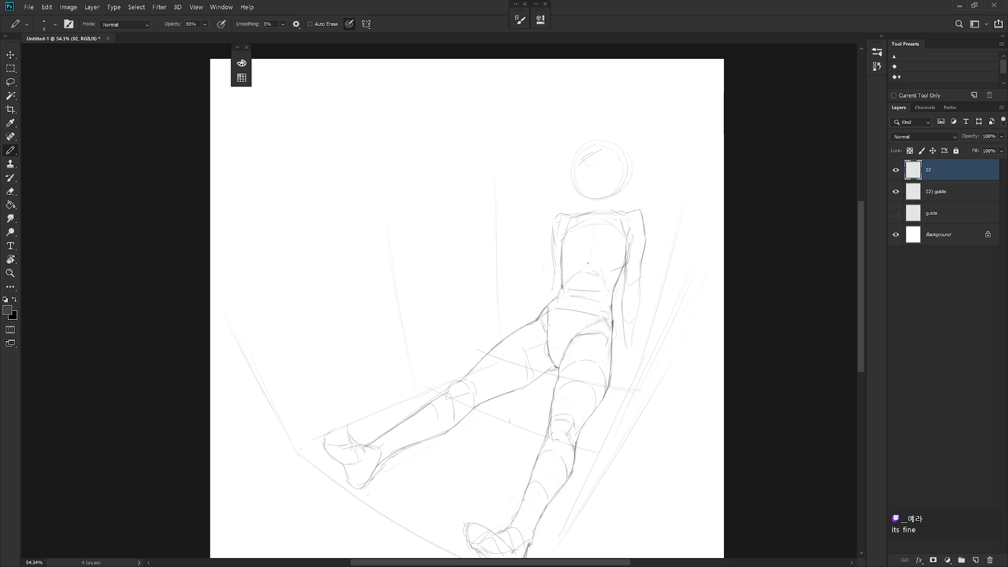
pyautogui.moveTo(622, 264); pyautogui.dragTo(590, 262)
pyautogui.moveTo(599, 263)
pyautogui.mouseDown()
pyautogui.moveTo(561, 264)
pyautogui.moveTo(592, 270)
pyautogui.mouseUp()
pyautogui.hotkey('ctrl', 'z')
pyautogui.hotkey('ctrl', 'z')
pyautogui.moveTo(564, 234)
pyautogui.mouseDown()
pyautogui.moveTo(556, 257)
pyautogui.moveTo(567, 270)
pyautogui.mouseUp()
pyautogui.press('e')
pyautogui.moveTo(578, 225)
pyautogui.mouseDown()
pyautogui.moveTo(562, 247)
pyautogui.moveTo(590, 221)
pyautogui.mouseUp()
pyautogui.press('b')
# Draw a new line down across the hip and a short waist line.
pyautogui.hotkey('shift', 'b')
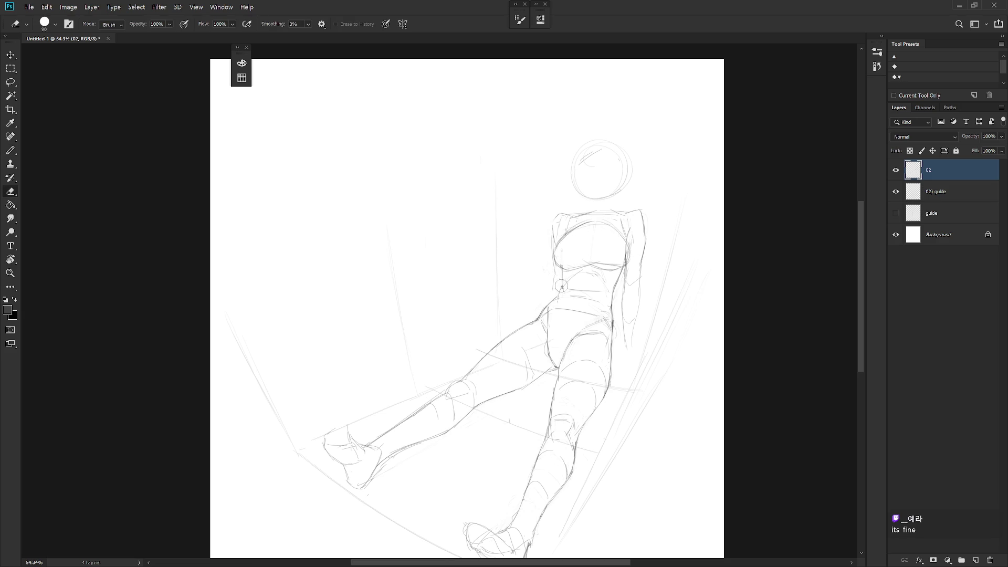
pyautogui.press('e')
pyautogui.press('b')
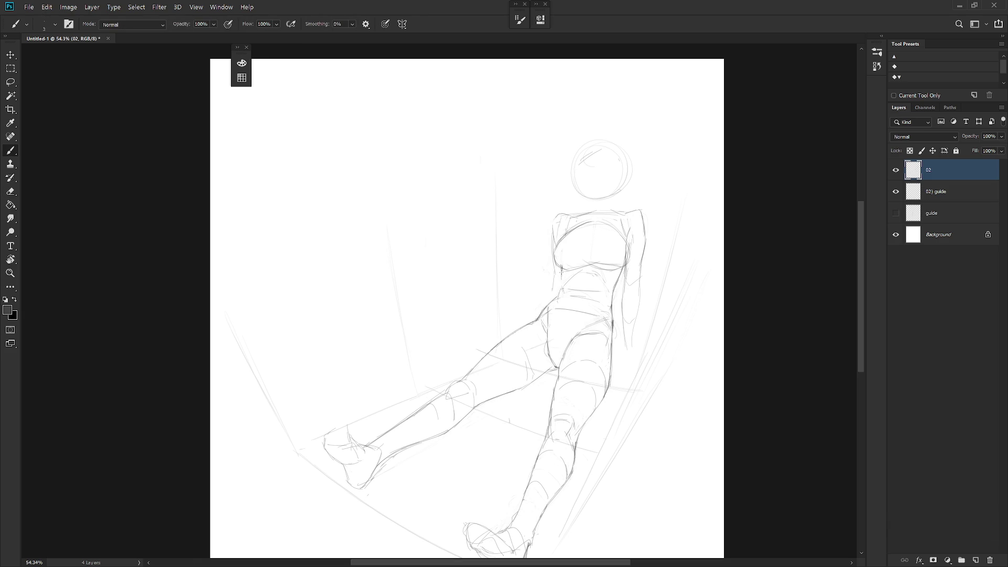
pyautogui.press('e')
pyautogui.press('b')
pyautogui.press('e')
pyautogui.press('b')
pyautogui.moveTo(598, 296); pyautogui.dragTo(578, 327)
pyautogui.moveTo(605, 279); pyautogui.dragTo(602, 298)
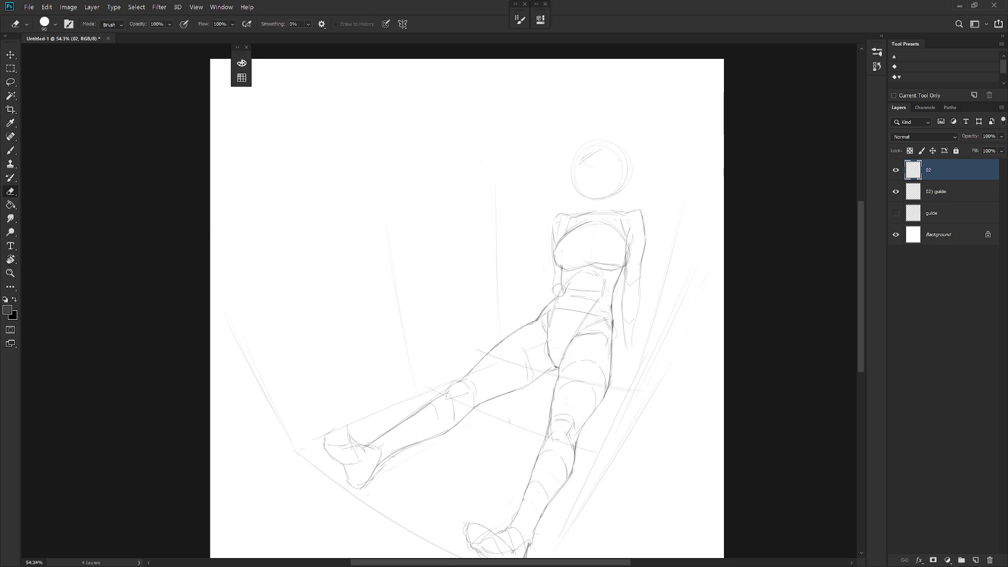
# Make small eraser and brush touch-ups around the waist, hip and inner thigh.
pyautogui.press('e')
pyautogui.press('b')
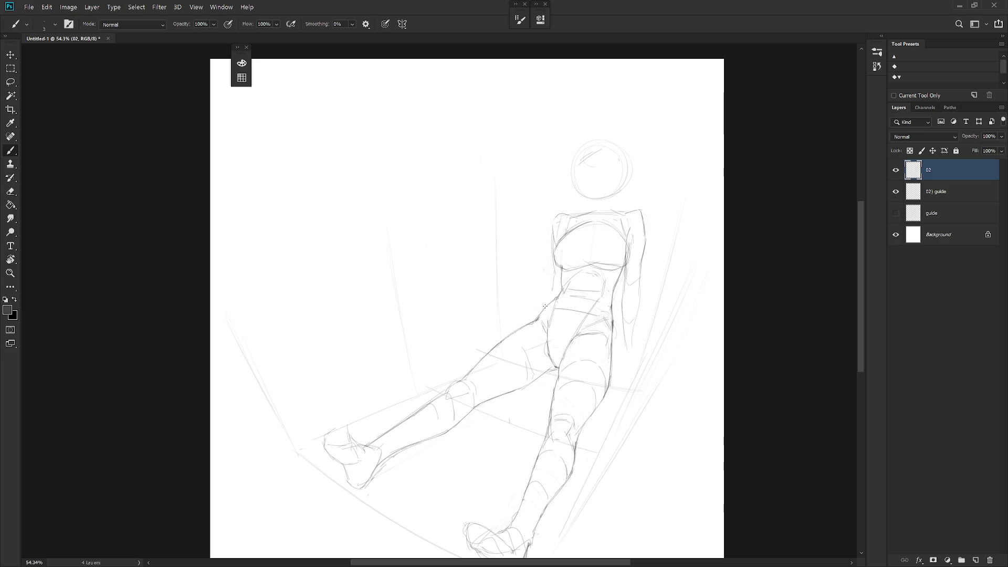
pyautogui.press('e')
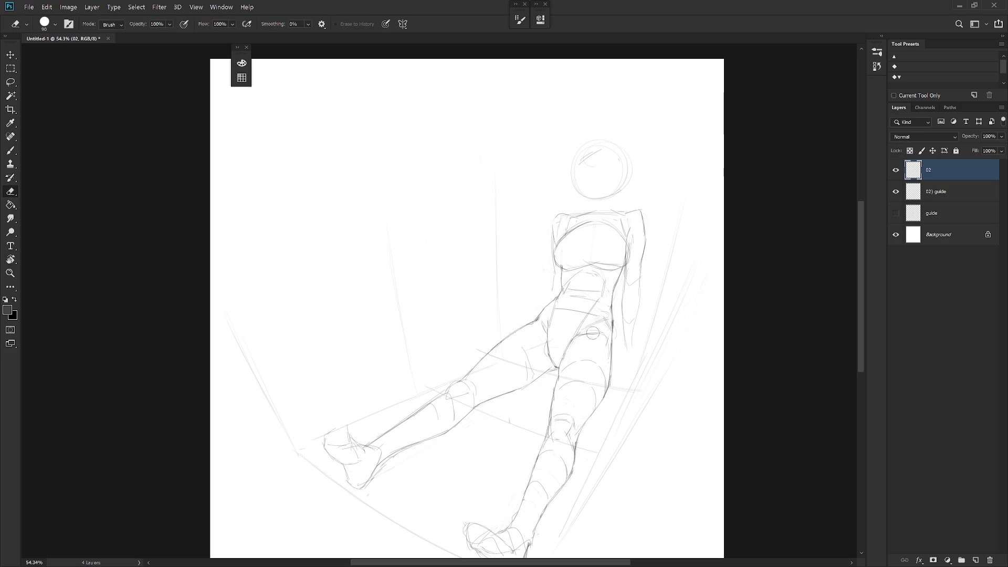
pyautogui.press('b')
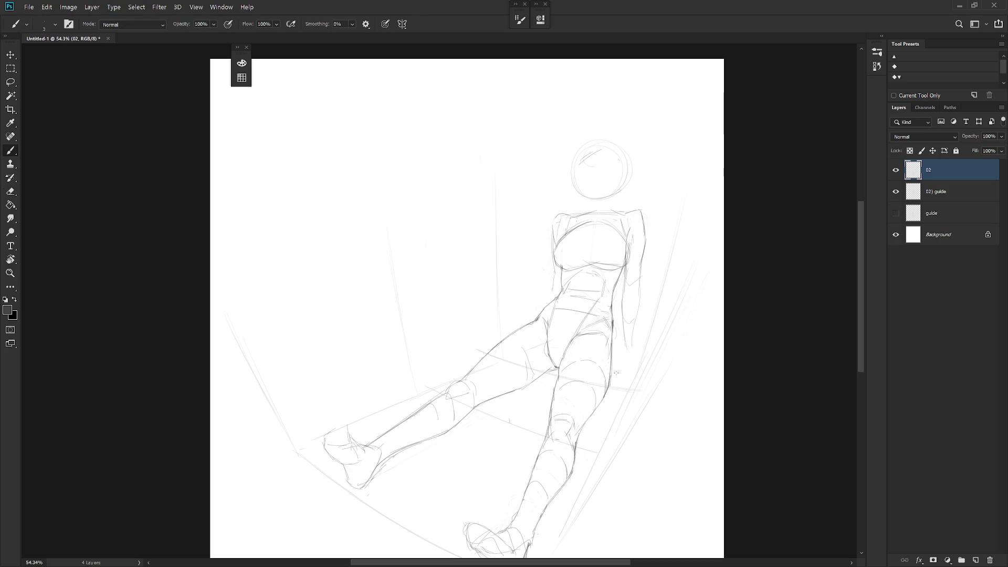
pyautogui.press('e')
pyautogui.press('b')
pyautogui.press('e')
pyautogui.press('b')
# Trace the upper edge of the left thigh.
pyautogui.scroll(-2, 635, 353)
pyautogui.scroll(3, 551, 354)
pyautogui.press('e')
pyautogui.press('b')
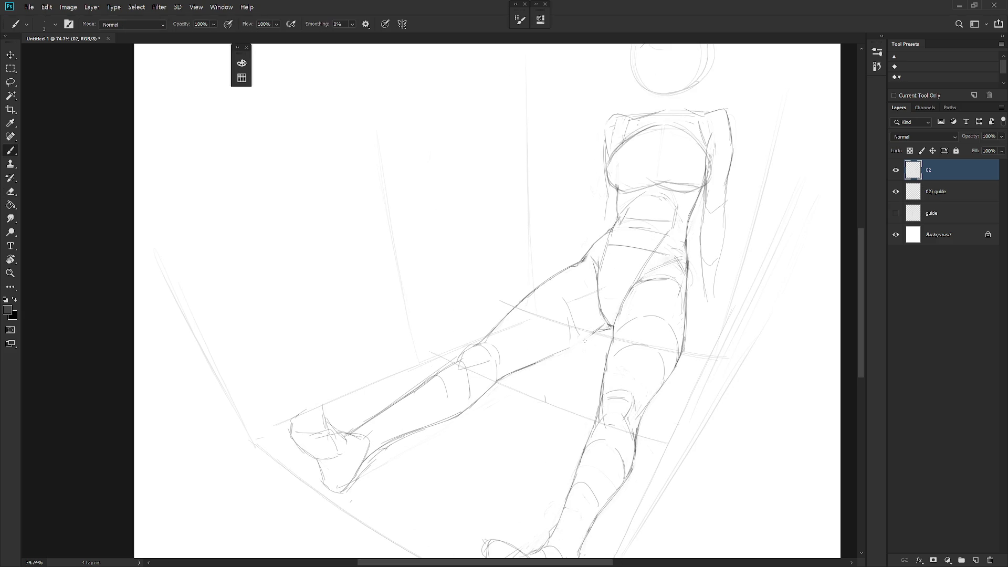
pyautogui.press('e')
pyautogui.press('b')
pyautogui.moveTo(504, 377); pyautogui.dragTo(602, 328)
pyautogui.press('e')
pyautogui.press('b')
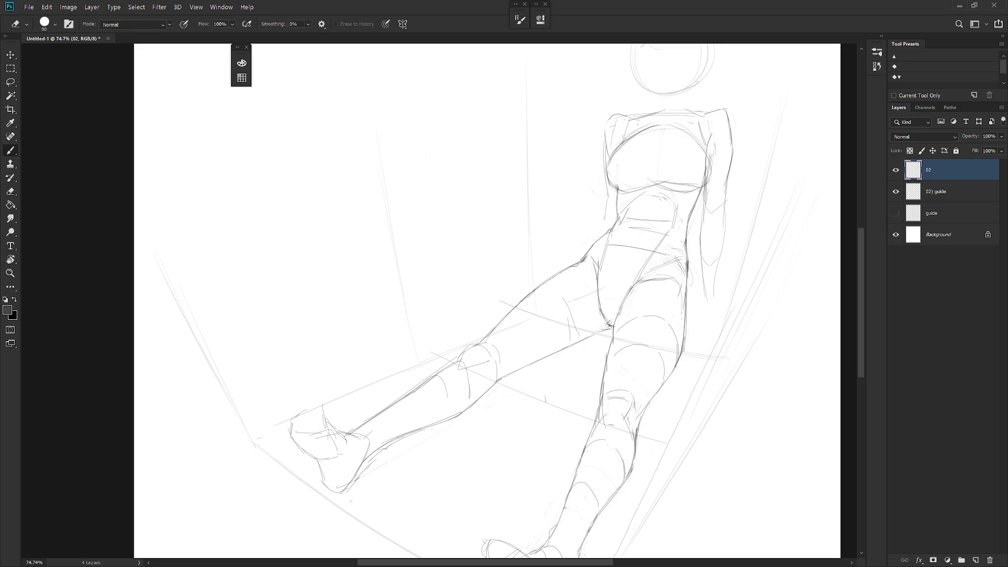
# Erase and redraw the inner-thigh line, undoing one unwanted stroke.
pyautogui.scroll(-5, 557, 370)
pyautogui.scroll(5, 578, 363)
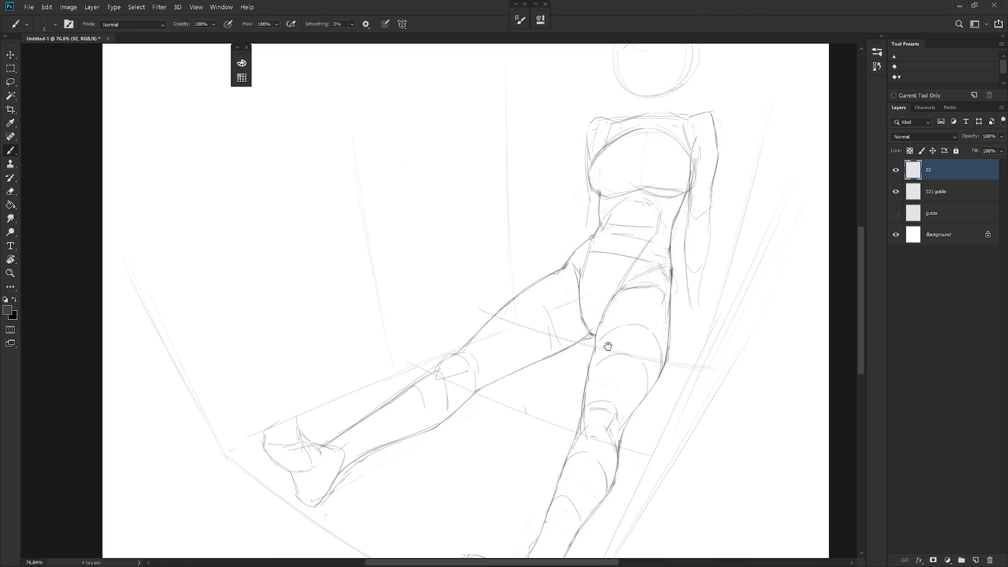
pyautogui.scroll(-3, 637, 378)
pyautogui.scroll(3, 601, 345)
pyautogui.press('e')
pyautogui.moveTo(594, 318); pyautogui.dragTo(576, 402)
pyautogui.press('b')
pyautogui.hotkey('ctrl', 'z')
pyautogui.press('e')
pyautogui.press('b')
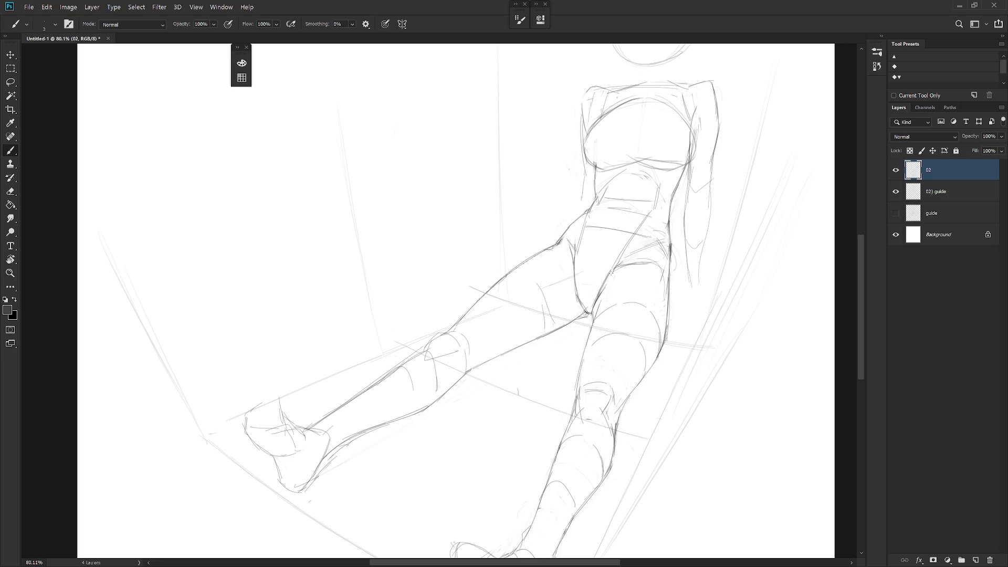
# Add short strokes to the thigh lines and around the hip.
pyautogui.press('e')
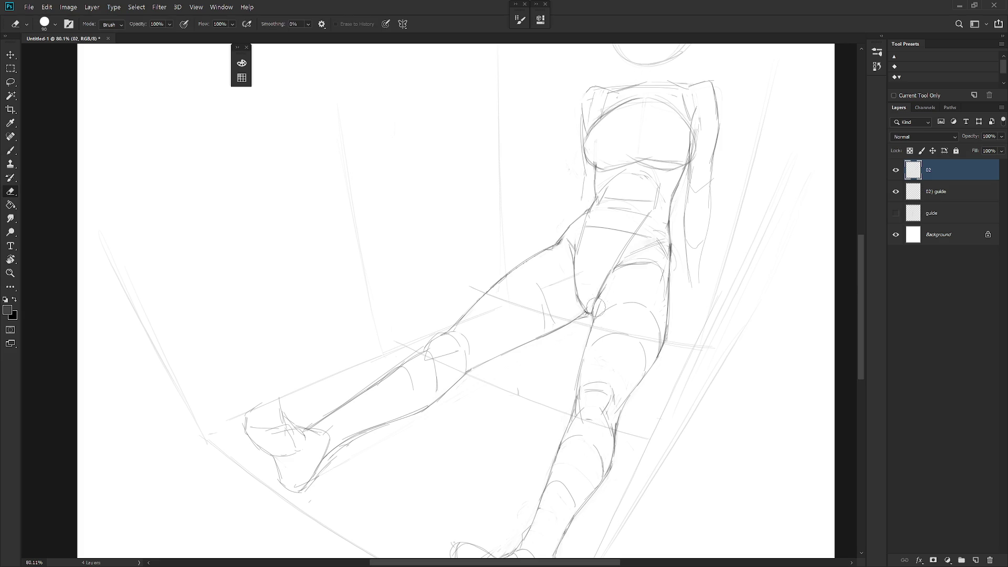
pyautogui.press('b')
pyautogui.press('e')
pyautogui.press('b')
pyautogui.moveTo(616, 269); pyautogui.dragTo(606, 288)
pyautogui.press('b')
pyautogui.moveTo(621, 268)
pyautogui.mouseDown()
pyautogui.moveTo(657, 262)
pyautogui.moveTo(668, 306)
pyautogui.mouseUp()
pyautogui.press('e')
pyautogui.press('b')
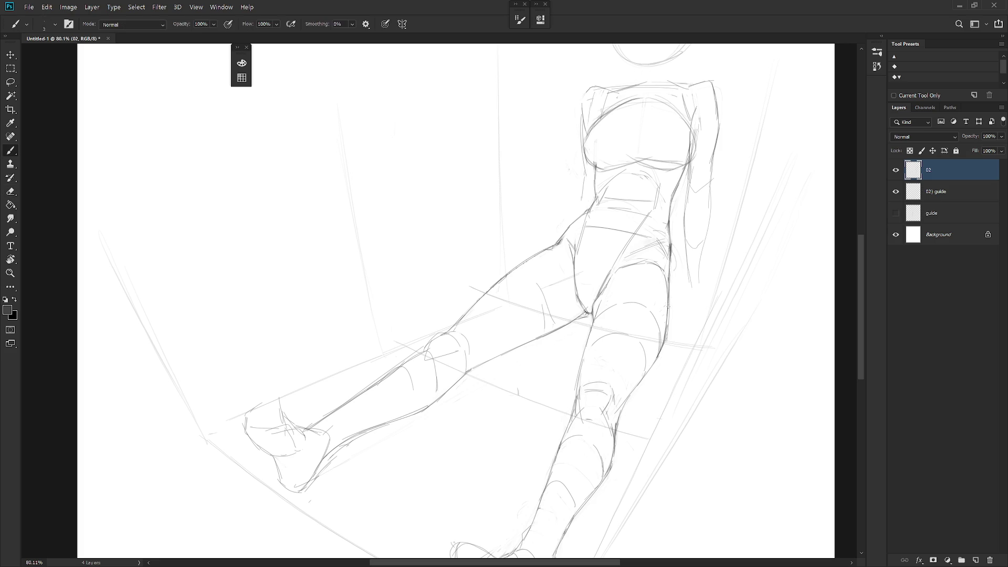
# Erase and redraw the strokes along the right thigh edge.
pyautogui.scroll(-5, 691, 325)
pyautogui.scroll(5, 691, 325)
pyautogui.press('e')
pyautogui.moveTo(677, 246)
pyautogui.mouseDown()
pyautogui.moveTo(674, 320)
pyautogui.moveTo(677, 270)
pyautogui.moveTo(669, 318)
pyautogui.moveTo(625, 398)
pyautogui.mouseUp()
pyautogui.press('b')
pyautogui.press('e')
pyautogui.press('b')
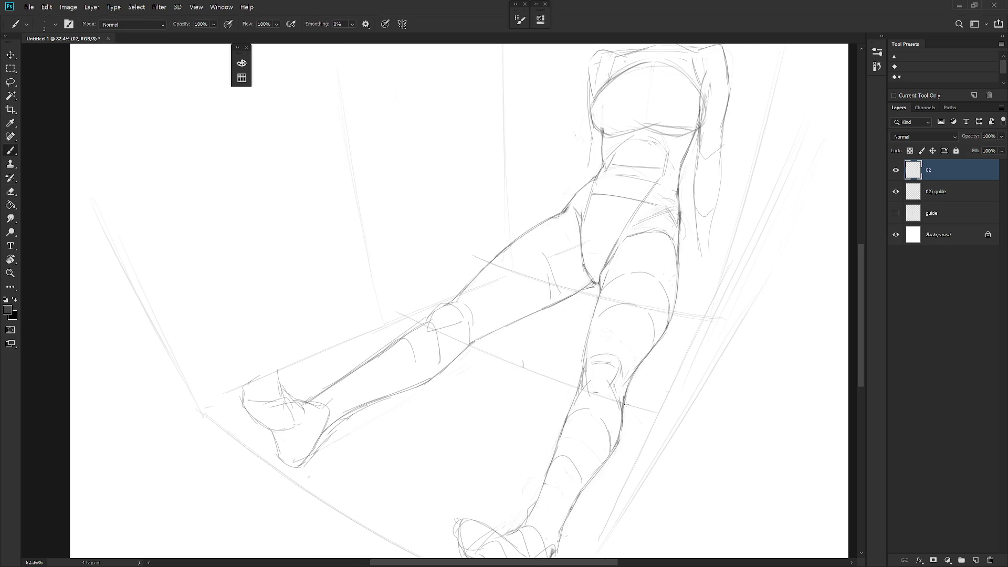
# Redraw the right shin contour, undoing the last stroke.
pyautogui.scroll(-5, 660, 378)
pyautogui.scroll(4, 660, 378)
pyautogui.press('e')
pyautogui.press('b')
pyautogui.moveTo(638, 353); pyautogui.dragTo(632, 387)
pyautogui.hotkey('ctrl', 'z')
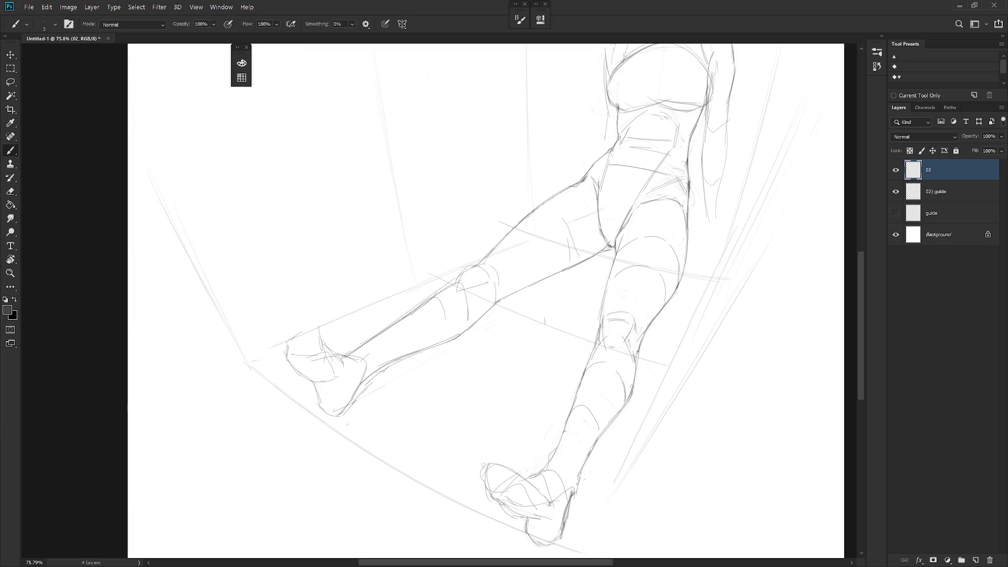
pyautogui.scroll(-4, 644, 396)
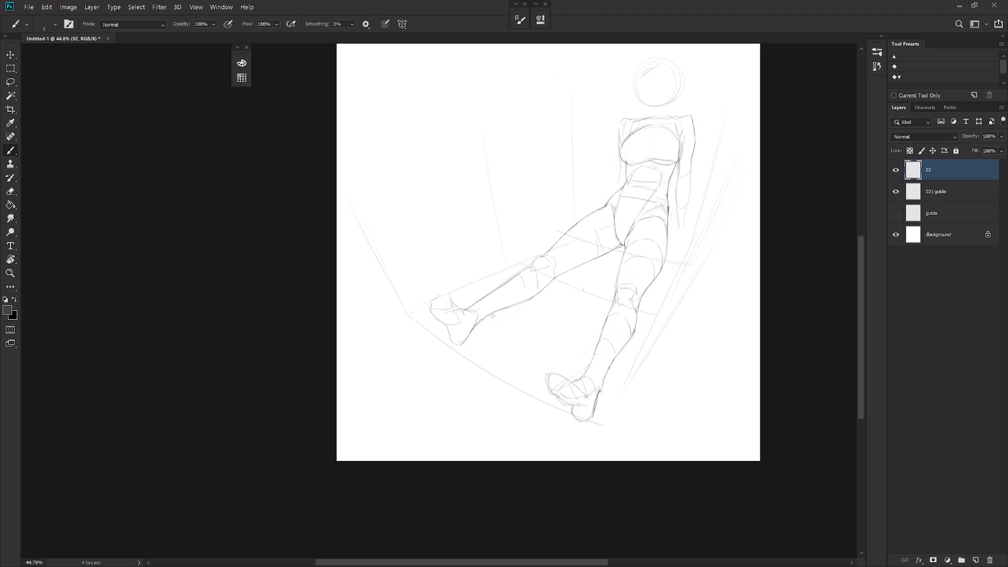
# Extend the lower-leg contour and add small marks around the left foot.
pyautogui.scroll(4, 501, 319)
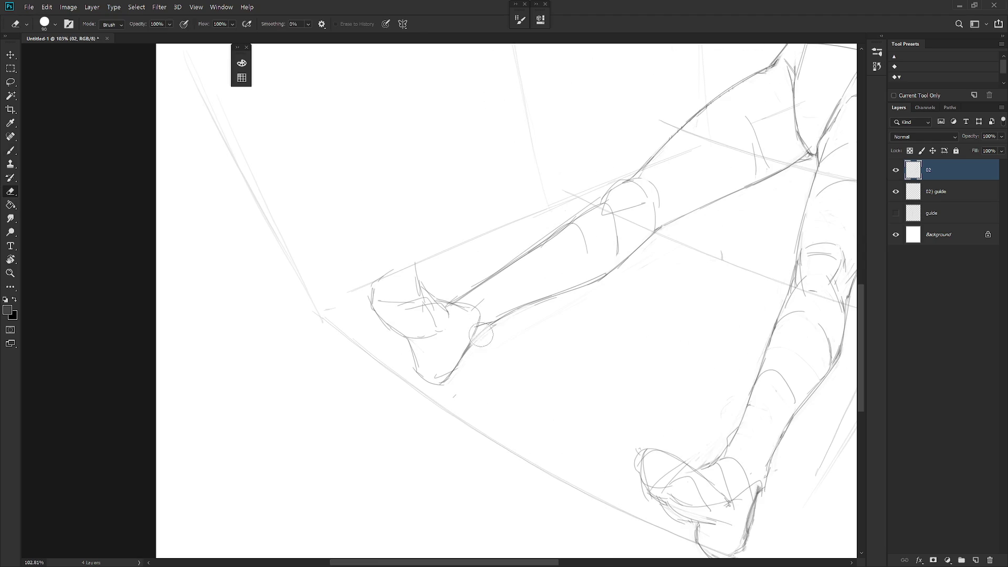
pyautogui.moveTo(497, 318); pyautogui.dragTo(579, 286)
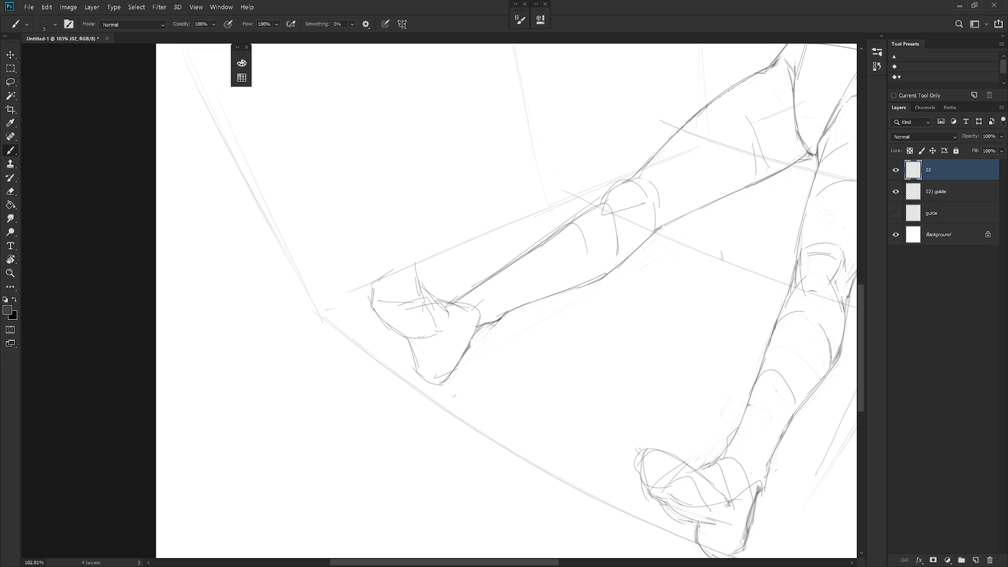
pyautogui.scroll(-5, 531, 341)
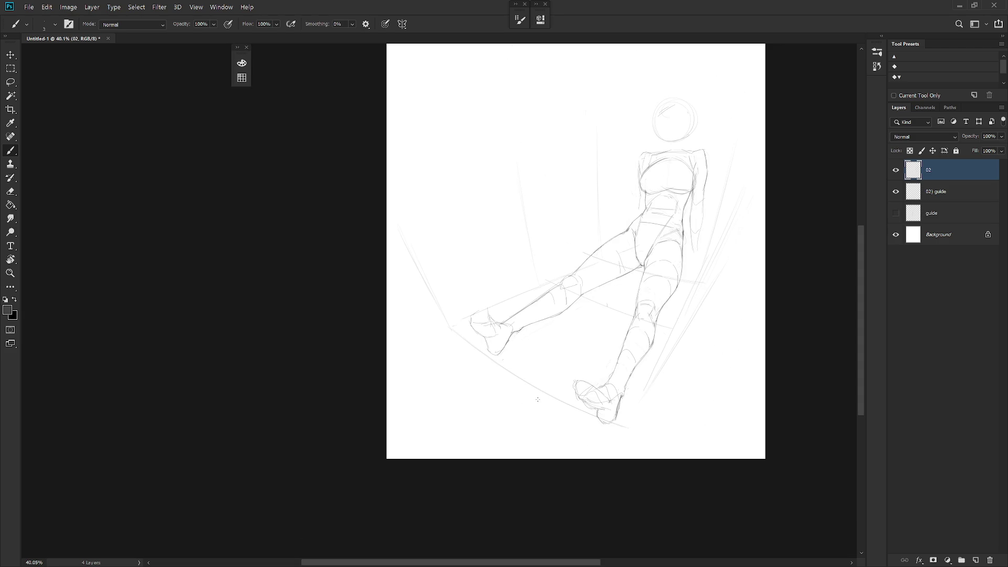
pyautogui.moveTo(483, 340)
pyautogui.mouseDown()
pyautogui.moveTo(494, 357)
pyautogui.moveTo(484, 343)
pyautogui.moveTo(503, 345)
pyautogui.mouseUp()
pyautogui.press('e')
pyautogui.press('b')
# Add another short stroke, then erase the strokes inside the head circle.
pyautogui.scroll(1, 507, 324)
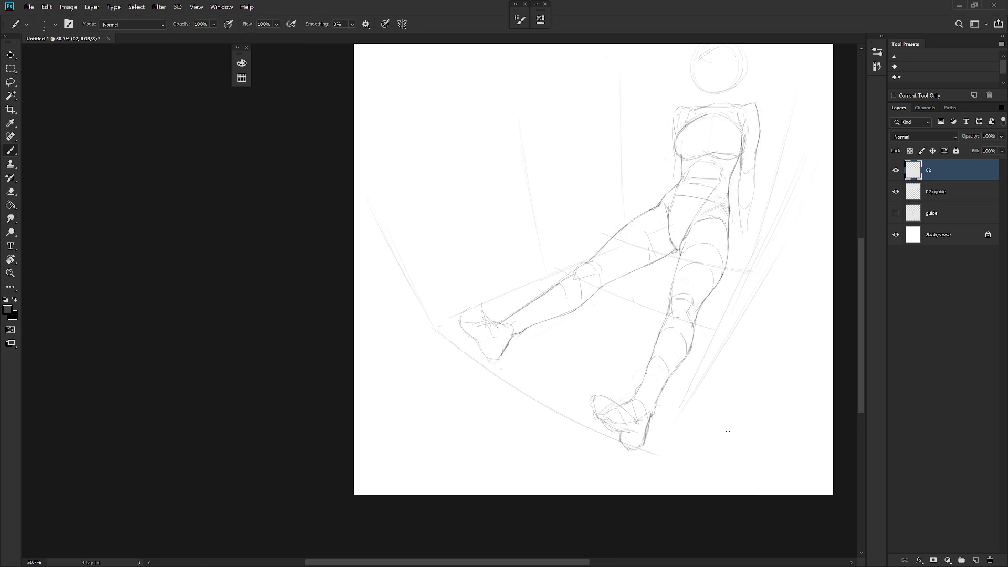
pyautogui.moveTo(720, 336); pyautogui.dragTo(703, 358)
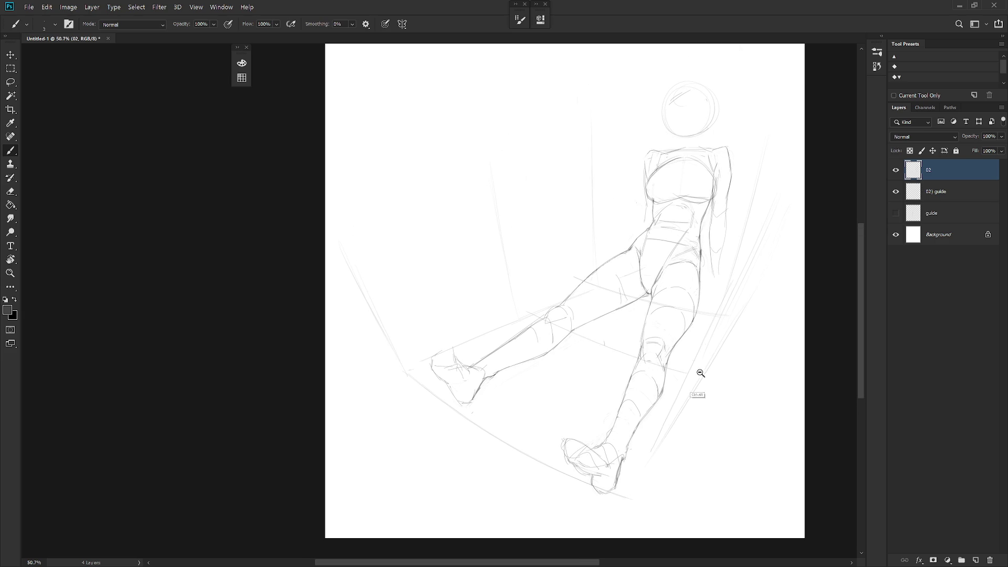
pyautogui.scroll(-2, 698, 367)
pyautogui.scroll(2, 688, 331)
pyautogui.scroll(2, 638, 194)
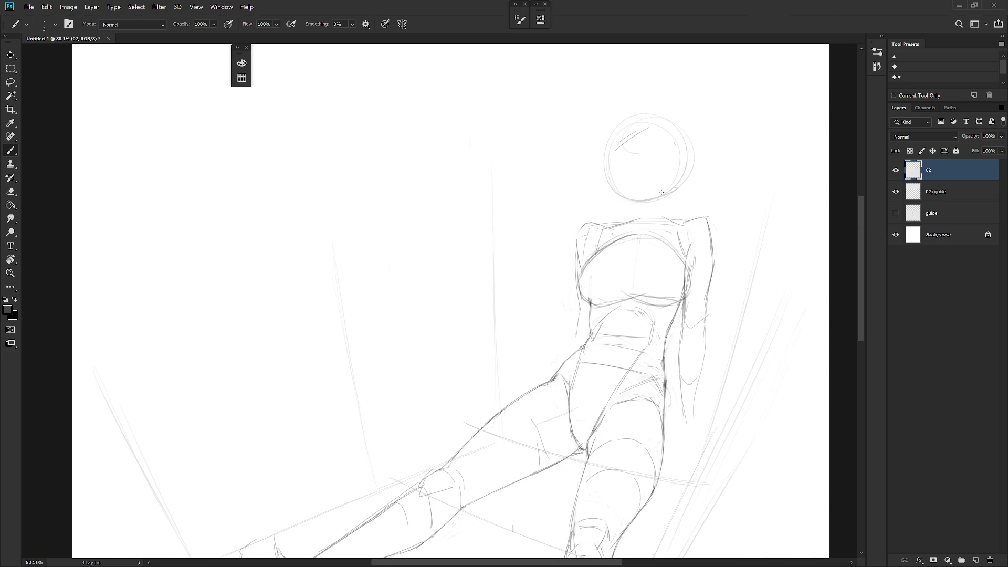
pyautogui.press('e')
pyautogui.moveTo(646, 128); pyautogui.dragTo(620, 149)
# With the hard-edged Pencil, redraw the head's right side and chin, undoing a stray stroke.
pyautogui.press('l')
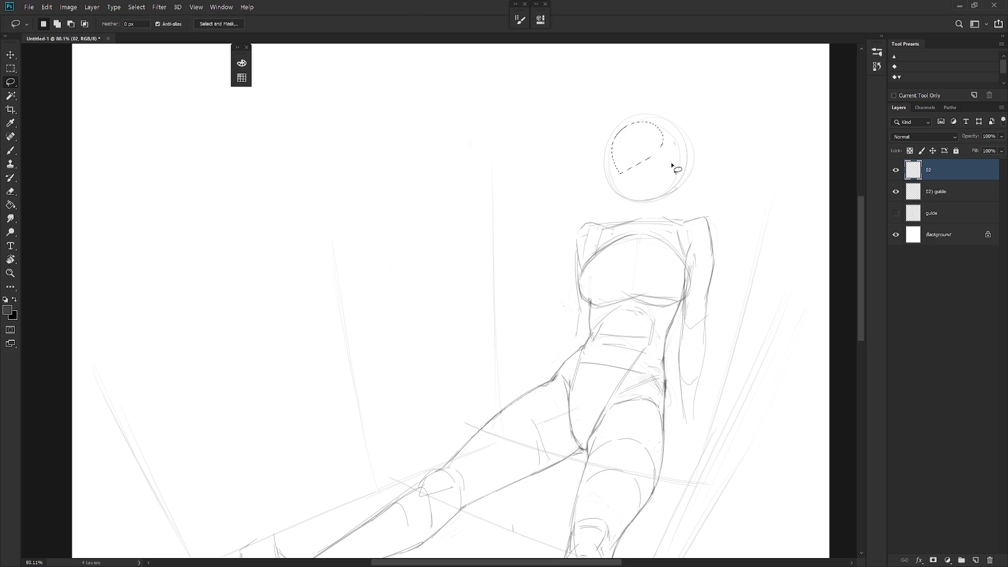
pyautogui.scroll(-1, 677, 173)
pyautogui.press('b')
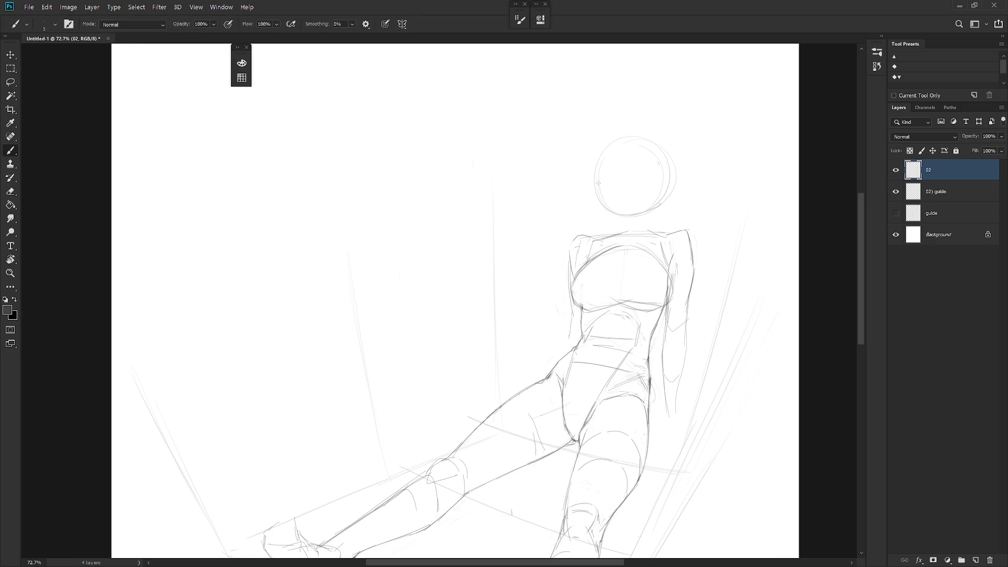
pyautogui.hotkey('shift', 'b')
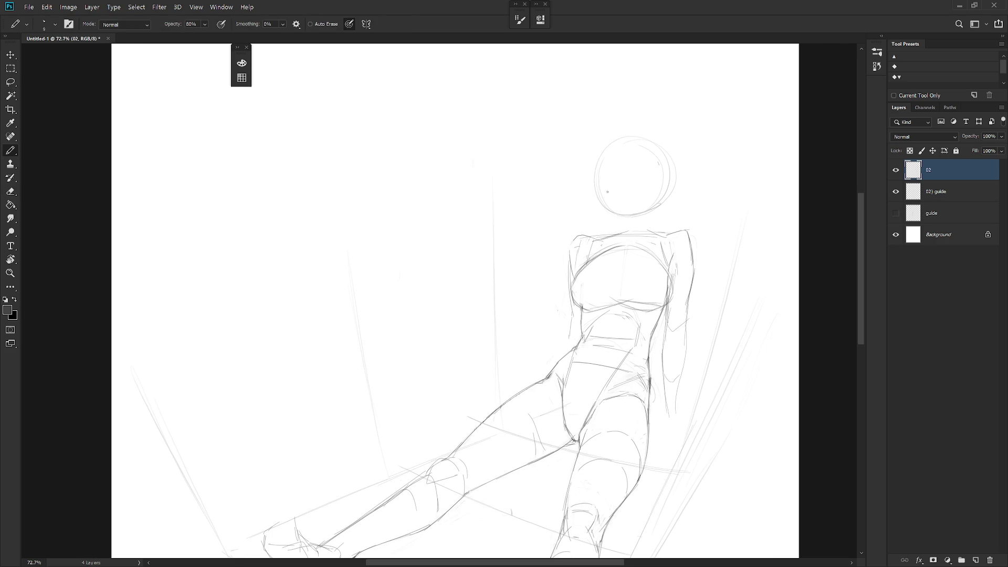
pyautogui.moveTo(664, 177)
pyautogui.mouseDown()
pyautogui.moveTo(661, 200)
pyautogui.moveTo(675, 205)
pyautogui.moveTo(657, 212)
pyautogui.mouseUp()
pyautogui.hotkey('ctrl', 'z')
pyautogui.moveTo(647, 219)
pyautogui.mouseDown()
pyautogui.moveTo(637, 223)
pyautogui.moveTo(659, 203)
pyautogui.moveTo(641, 220)
pyautogui.mouseUp()
pyautogui.scroll(-3, 685, 213)
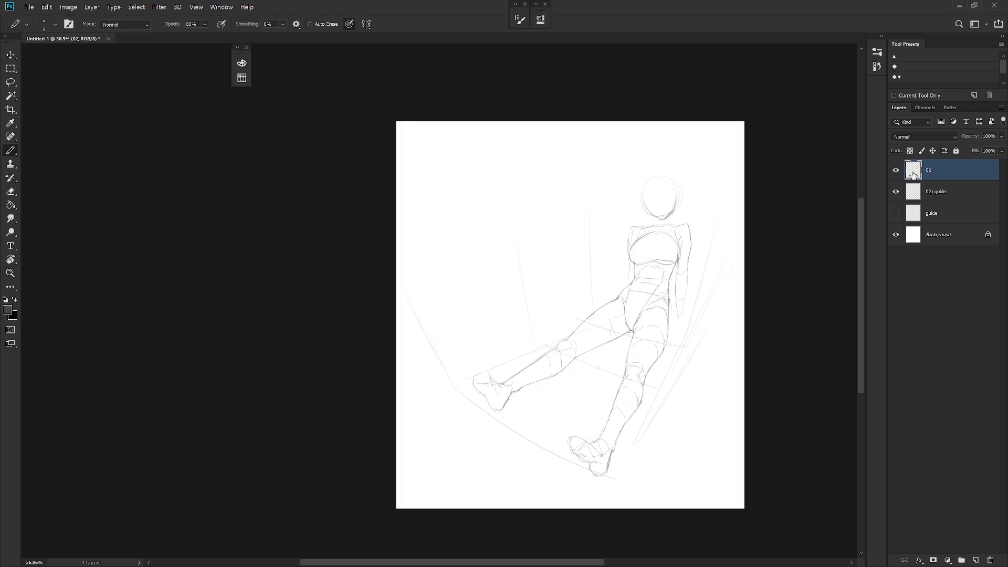
# Lighten the left breast outline, straighten the canvas view, and add a short stroke beneath it.
pyautogui.scroll(5, 700, 246)
pyautogui.press('e')
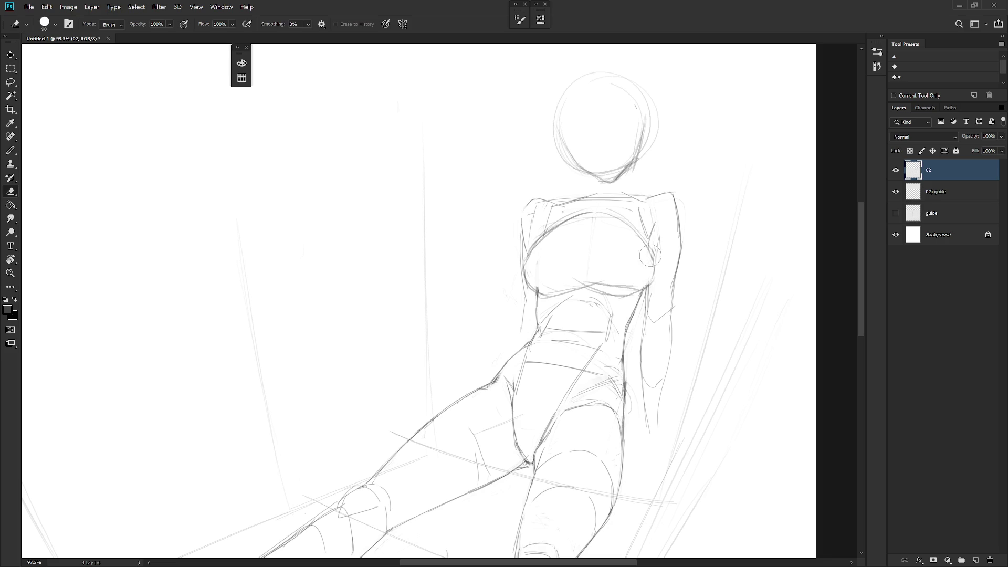
pyautogui.press('b')
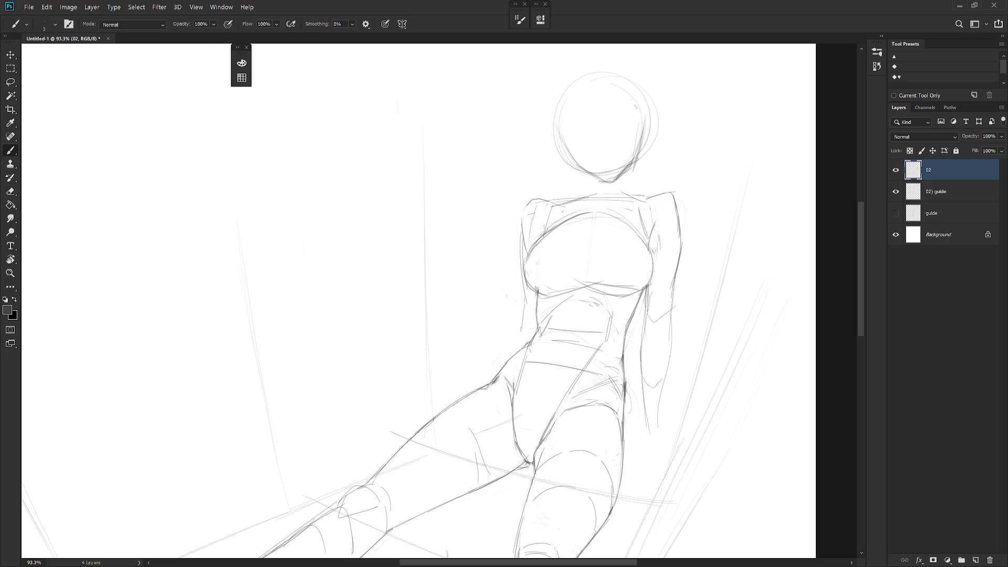
pyautogui.press('e')
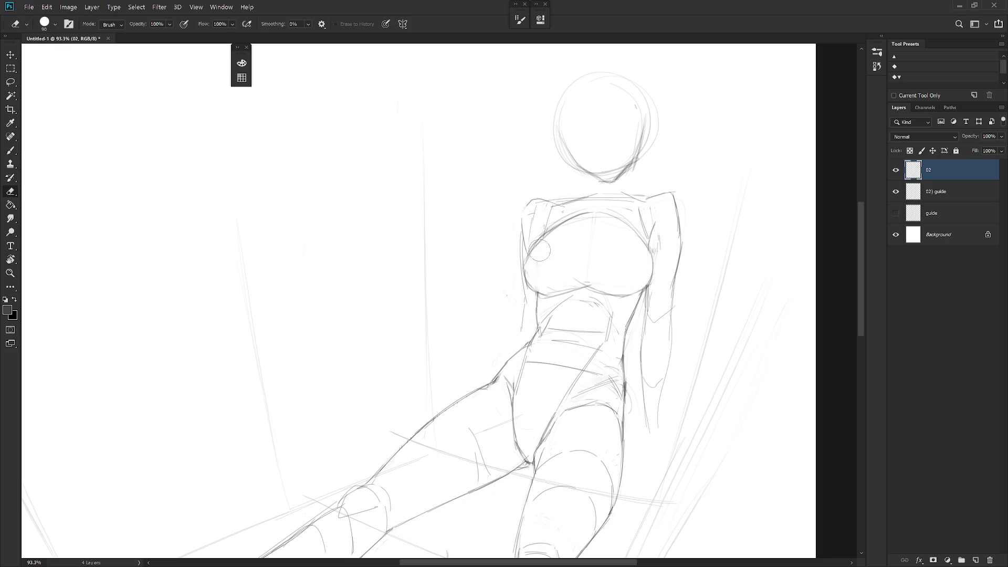
pyautogui.moveTo(536, 253)
pyautogui.mouseDown()
pyautogui.moveTo(556, 245)
pyautogui.moveTo(525, 278)
pyautogui.moveTo(493, 390)
pyautogui.mouseUp()
pyautogui.press('b')
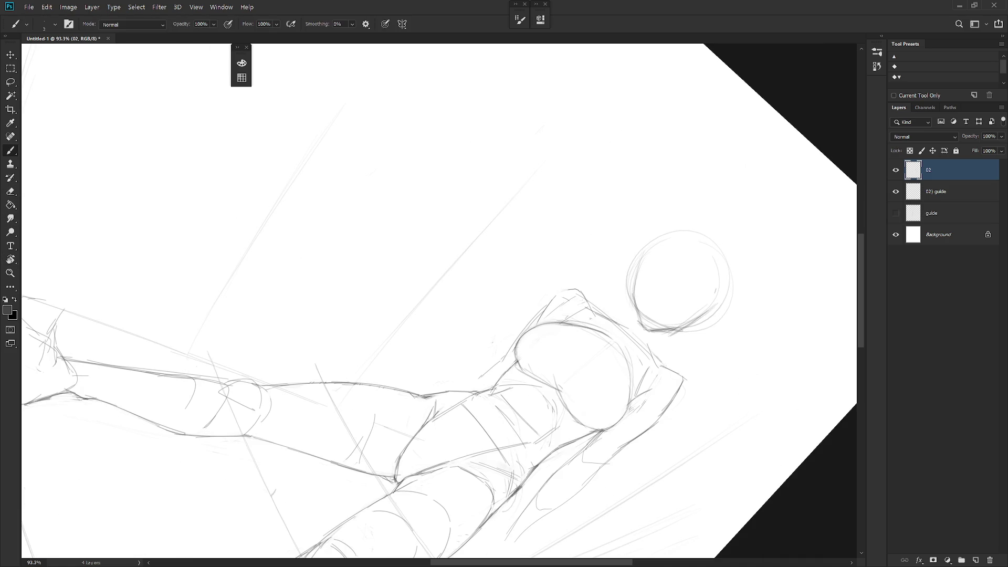
pyautogui.press('e')
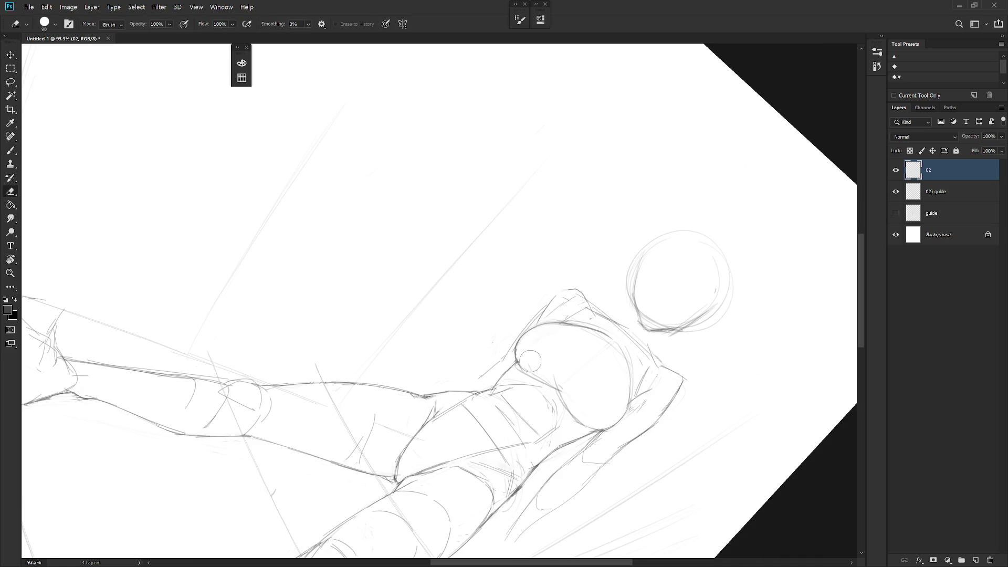
pyautogui.press('Escape')
pyautogui.press('b')
pyautogui.moveTo(540, 292); pyautogui.dragTo(570, 289)
# Erase and redraw the under-bust line, trimming part of it away.
pyautogui.press('e')
pyautogui.press('b')
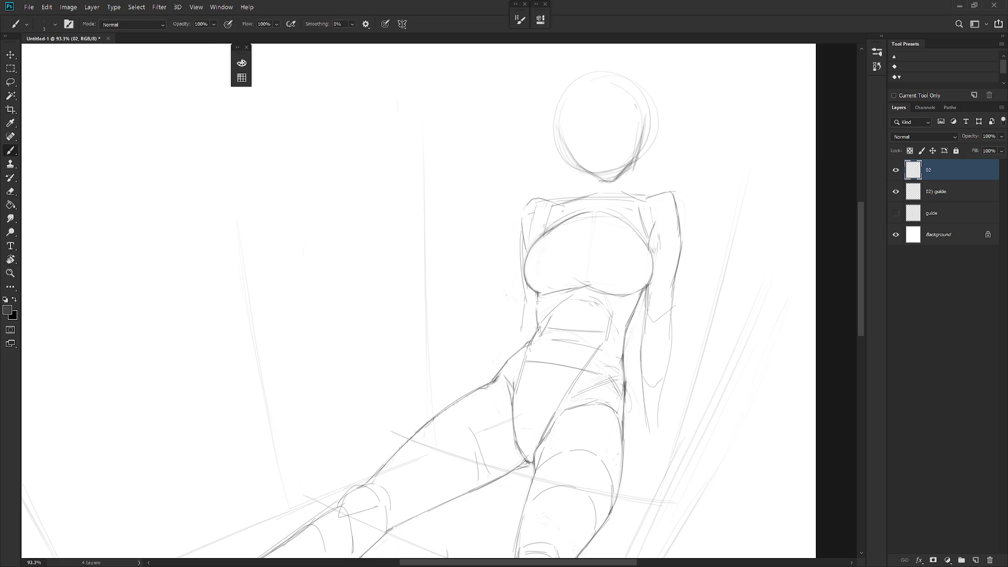
pyautogui.press('e')
pyautogui.press('b')
pyautogui.press('e')
pyautogui.moveTo(541, 302)
pyautogui.mouseDown()
pyautogui.moveTo(580, 285)
pyautogui.moveTo(562, 280)
pyautogui.moveTo(570, 288)
pyautogui.moveTo(561, 289)
pyautogui.mouseUp()
pyautogui.press('b')
pyautogui.press('e')
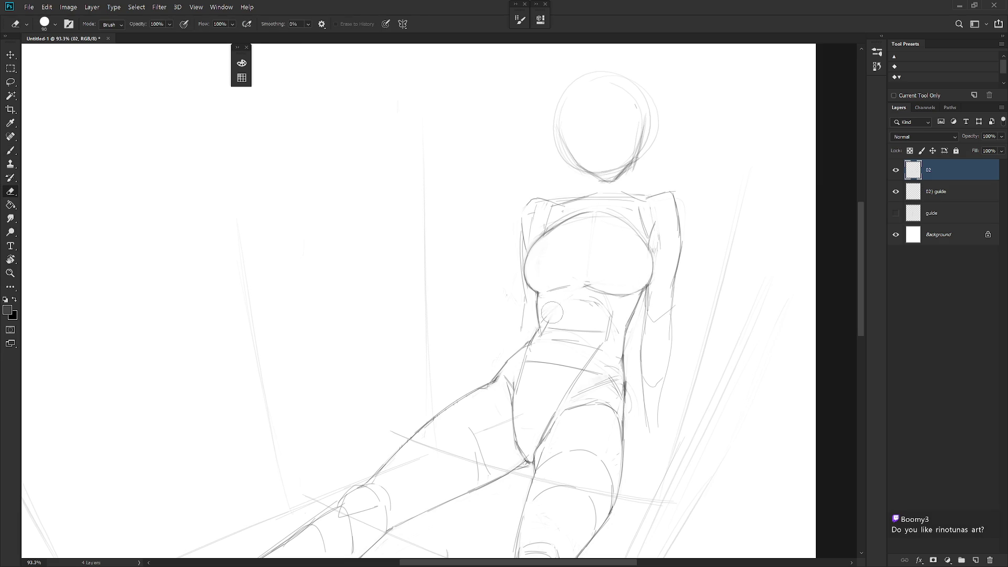
pyautogui.press('b')
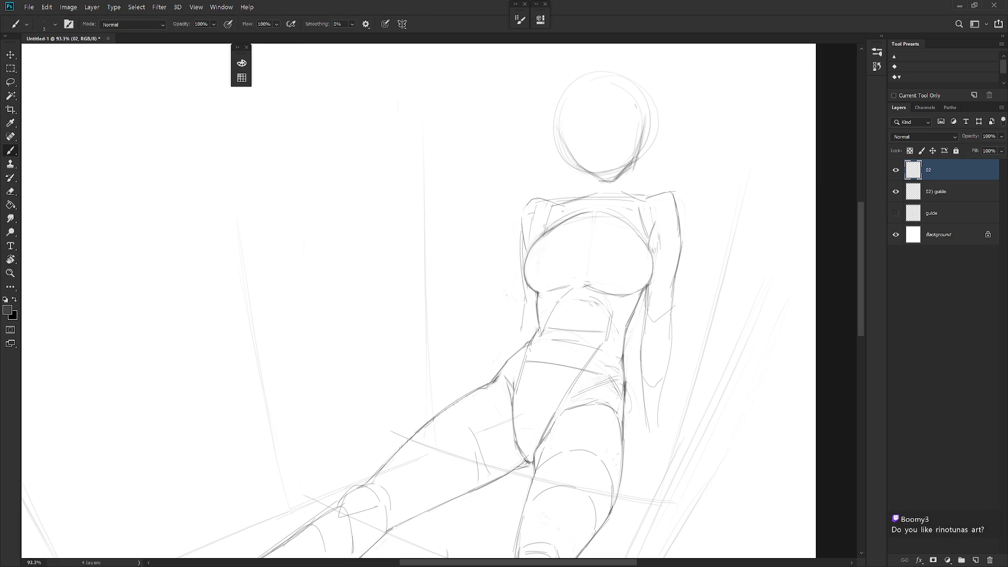
pyautogui.press('e')
pyautogui.moveTo(601, 298)
pyautogui.mouseDown()
pyautogui.moveTo(578, 303)
pyautogui.moveTo(571, 292)
pyautogui.moveTo(608, 332)
pyautogui.mouseUp()
pyautogui.press('b')
# Erase the stray waist stroke and touch up the small area at the waist.
pyautogui.press('e')
pyautogui.press('b')
pyautogui.press('e')
pyautogui.press('b')
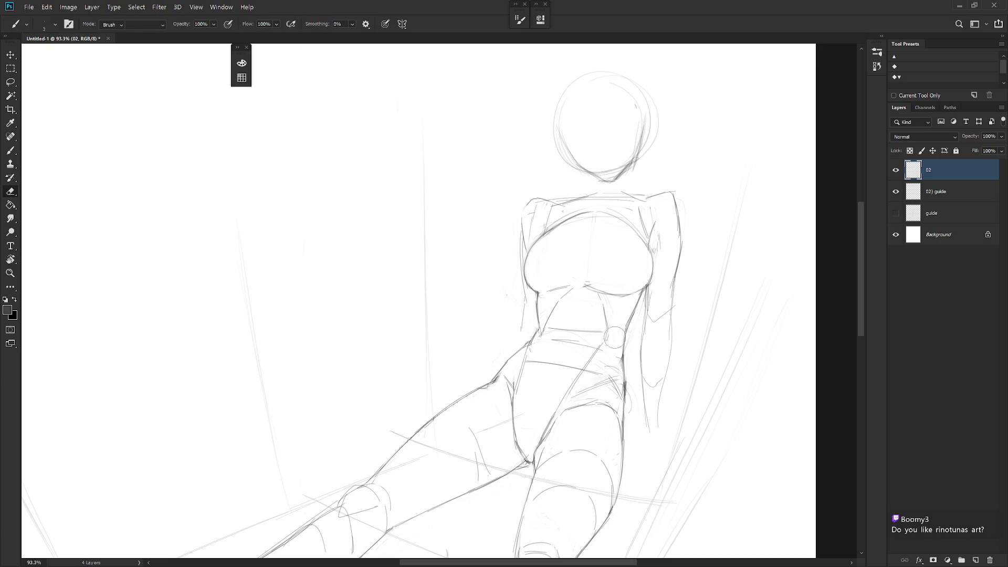
pyautogui.press('e')
pyautogui.moveTo(622, 335); pyautogui.dragTo(607, 336)
pyautogui.press('b')
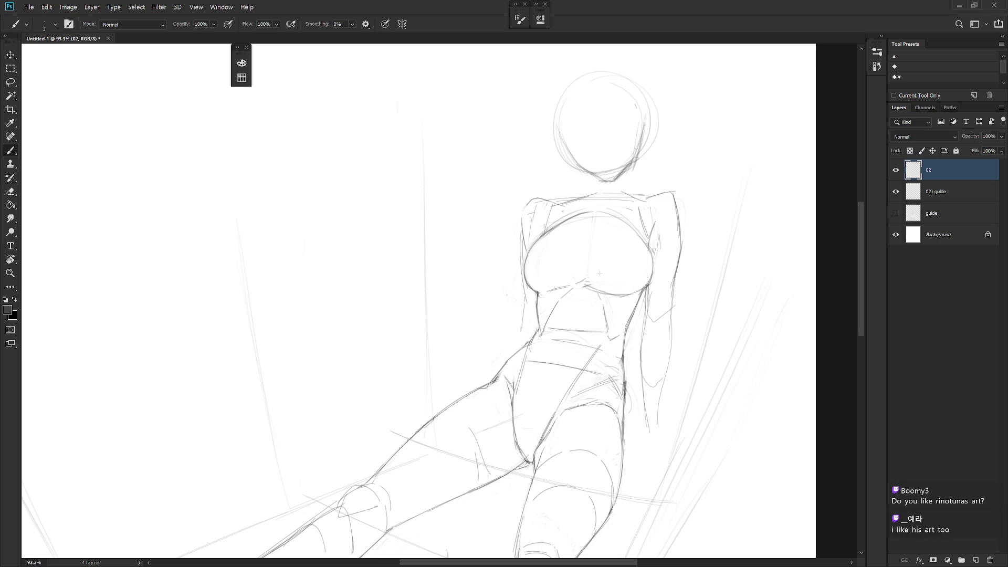
# Redraw the under-bust line further right and smudge the upper chest line, undoing a darker stroke.
pyautogui.moveTo(585, 284)
pyautogui.mouseDown()
pyautogui.moveTo(630, 287)
pyautogui.moveTo(574, 282)
pyautogui.moveTo(599, 279)
pyautogui.moveTo(607, 292)
pyautogui.mouseUp()
pyautogui.press('r')
pyautogui.moveTo(593, 210)
pyautogui.mouseDown()
pyautogui.moveTo(547, 241)
pyautogui.moveTo(666, 212)
pyautogui.moveTo(608, 213)
pyautogui.moveTo(589, 258)
pyautogui.mouseUp()
pyautogui.press('b')
pyautogui.hotkey('ctrl', 'z')
pyautogui.scroll(-5, 618, 248)
# Draw an arched curve across the upper chest.
pyautogui.scroll(5, 578, 252)
pyautogui.press('e')
pyautogui.press('b')
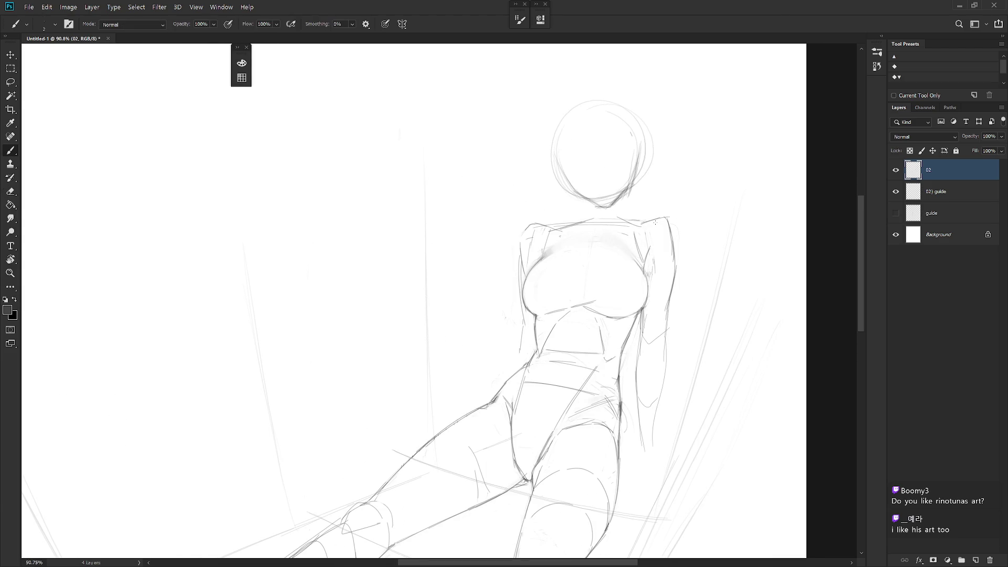
pyautogui.moveTo(558, 245)
pyautogui.mouseDown()
pyautogui.moveTo(584, 261)
pyautogui.moveTo(571, 245)
pyautogui.moveTo(607, 252)
pyautogui.mouseUp()
# Lasso the neck and upper chest and nudge the upper body into position with Free Transform.
pyautogui.press('l')
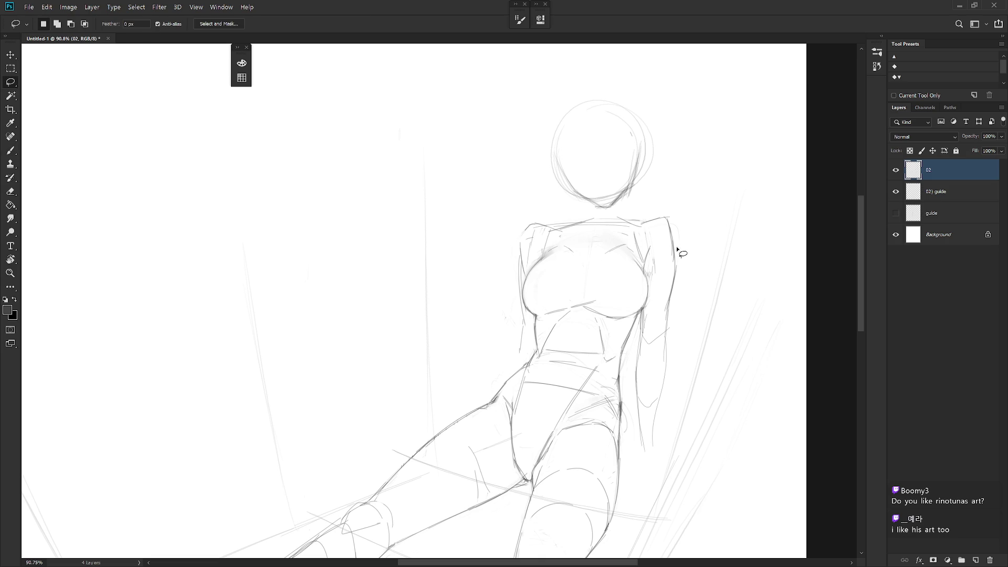
pyautogui.moveTo(608, 213)
pyautogui.mouseDown()
pyautogui.moveTo(636, 243)
pyautogui.moveTo(651, 286)
pyautogui.moveTo(636, 357)
pyautogui.moveTo(656, 460)
pyautogui.moveTo(702, 225)
pyautogui.moveTo(544, 94)
pyautogui.moveTo(603, 219)
pyautogui.mouseUp()
pyautogui.hotkey('ctrl', 't')
pyautogui.moveTo(664, 292); pyautogui.dragTo(665, 292)
pyautogui.press('Return')
pyautogui.hotkey('ctrl', 'd')
pyautogui.press('l')
# Redraw the arm's inner edge, extending it down to a hook.
pyautogui.press('e')
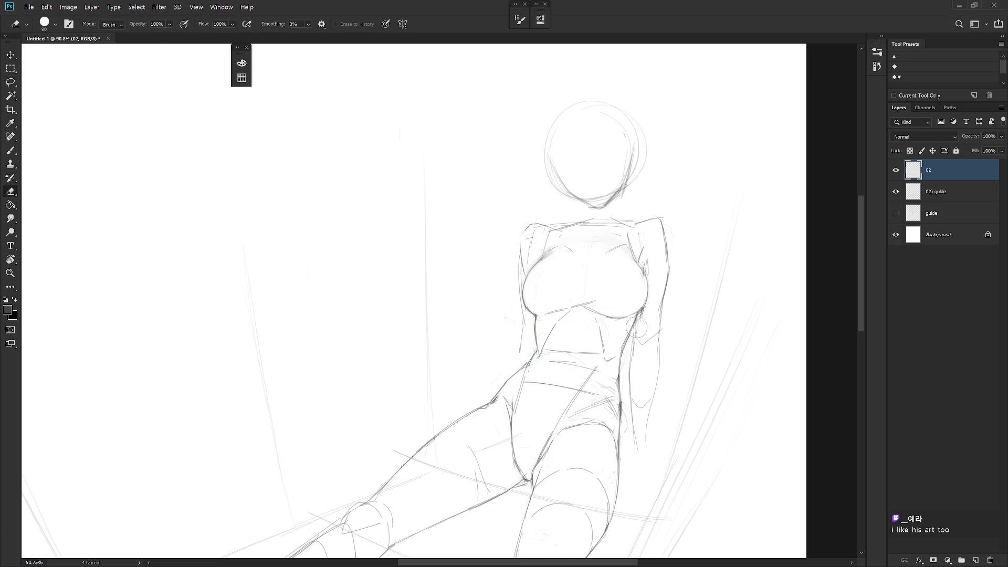
pyautogui.press('b')
pyautogui.moveTo(632, 369); pyautogui.dragTo(629, 388)
pyautogui.press('e')
pyautogui.press('b')
pyautogui.moveTo(633, 354)
pyautogui.mouseDown()
pyautogui.moveTo(630, 386)
pyautogui.moveTo(633, 373)
pyautogui.mouseUp()
pyautogui.hotkey('ctrl', 'z')
pyautogui.moveTo(636, 332); pyautogui.dragTo(630, 394)
pyautogui.moveTo(636, 353); pyautogui.dragTo(637, 453)
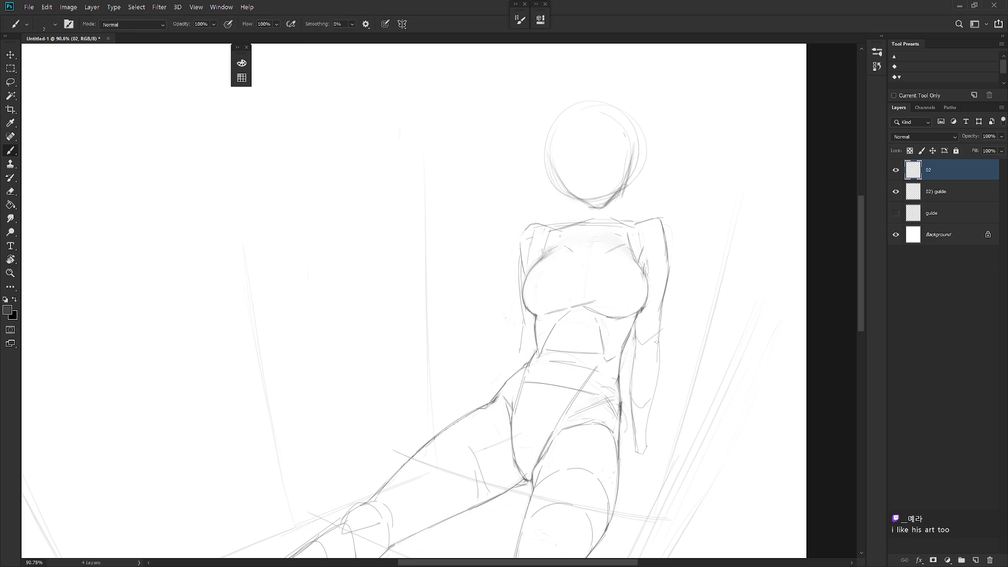
# Rework the arm's outer edge and sketch the right forearm and hand.
pyautogui.press('e')
pyautogui.moveTo(651, 412)
pyautogui.mouseDown()
pyautogui.moveTo(660, 333)
pyautogui.moveTo(646, 420)
pyautogui.mouseUp()
pyautogui.press('b')
pyautogui.hotkey('ctrl', 'z')
pyautogui.moveTo(656, 373)
pyautogui.mouseDown()
pyautogui.moveTo(635, 461)
pyautogui.moveTo(657, 467)
pyautogui.mouseUp()
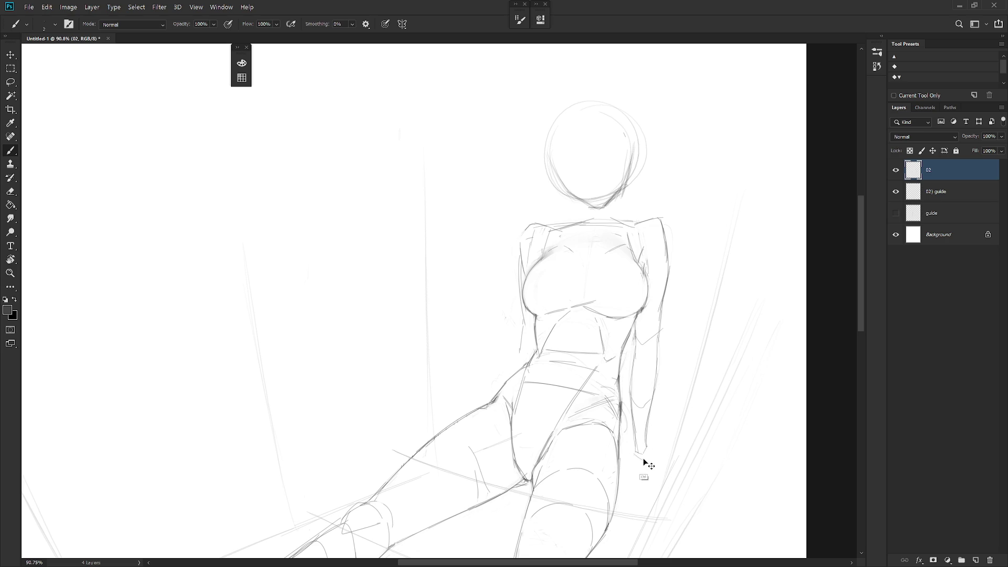
pyautogui.scroll(-4, 649, 399)
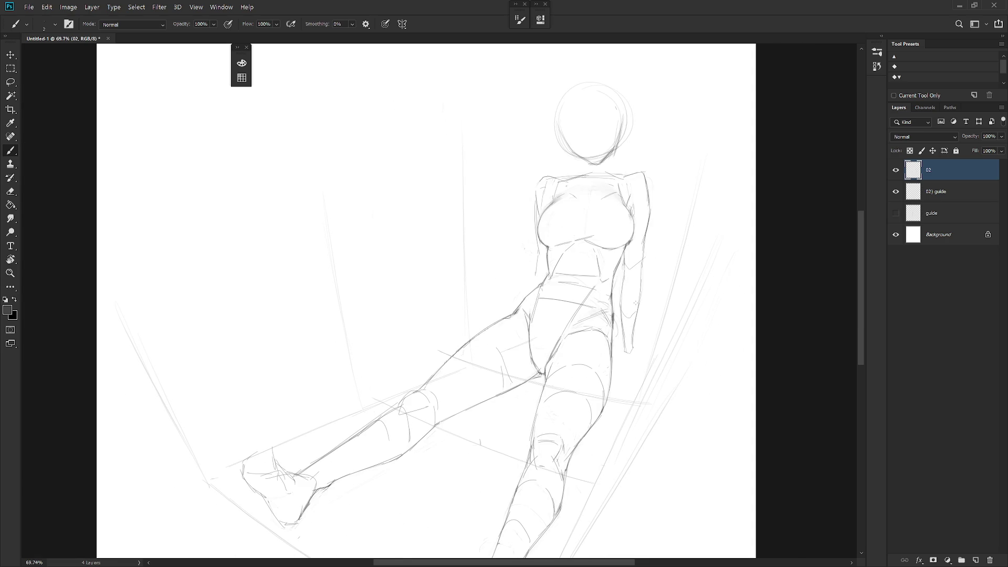
# Add a thin line along the arm, the shoulder edge, the forearm's outer edge and a hand stroke.
pyautogui.press('e')
pyautogui.press('b')
pyautogui.press('e')
pyautogui.press('b')
pyautogui.moveTo(621, 304); pyautogui.dragTo(627, 354)
pyautogui.press('e')
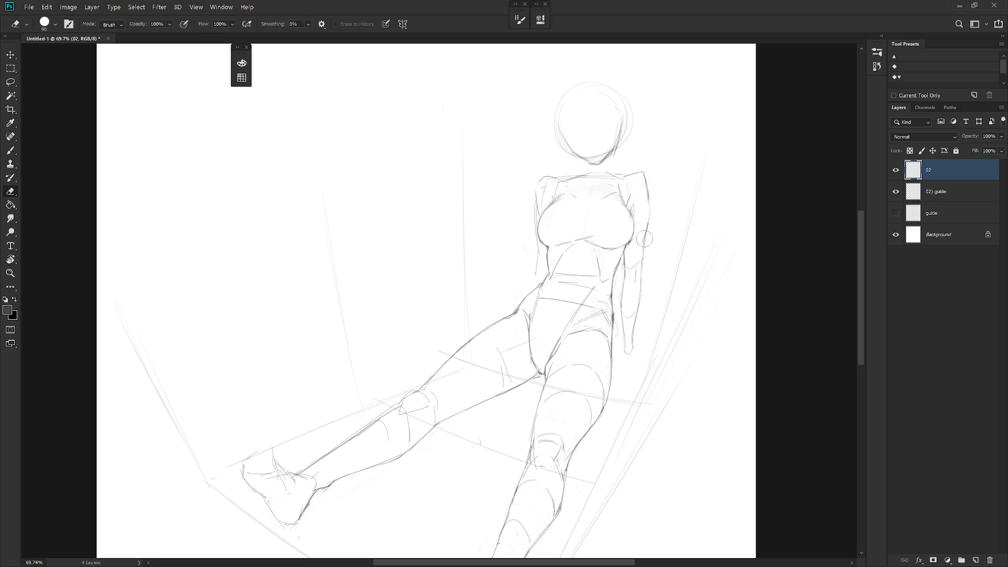
pyautogui.press('b')
pyautogui.moveTo(649, 210); pyautogui.dragTo(646, 243)
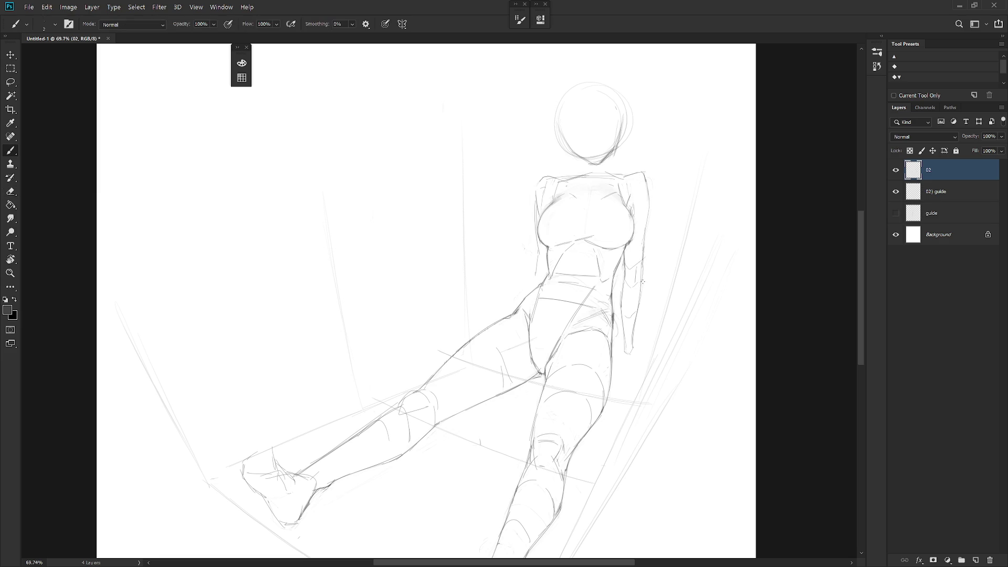
pyautogui.moveTo(644, 272); pyautogui.dragTo(630, 362)
pyautogui.moveTo(628, 355); pyautogui.dragTo(646, 365)
# Lasso the forearm and hand and rotate them about -7.5° around a pivot at the top of the arm.
pyautogui.press('l')
pyautogui.moveTo(643, 279)
pyautogui.mouseDown()
pyautogui.moveTo(641, 292)
pyautogui.moveTo(621, 276)
pyautogui.moveTo(621, 363)
pyautogui.moveTo(680, 377)
pyautogui.mouseUp()
pyautogui.hotkey('ctrl', 't')
pyautogui.keyDown('alt'); pyautogui.click(630, 280); pyautogui.keyUp('alt')
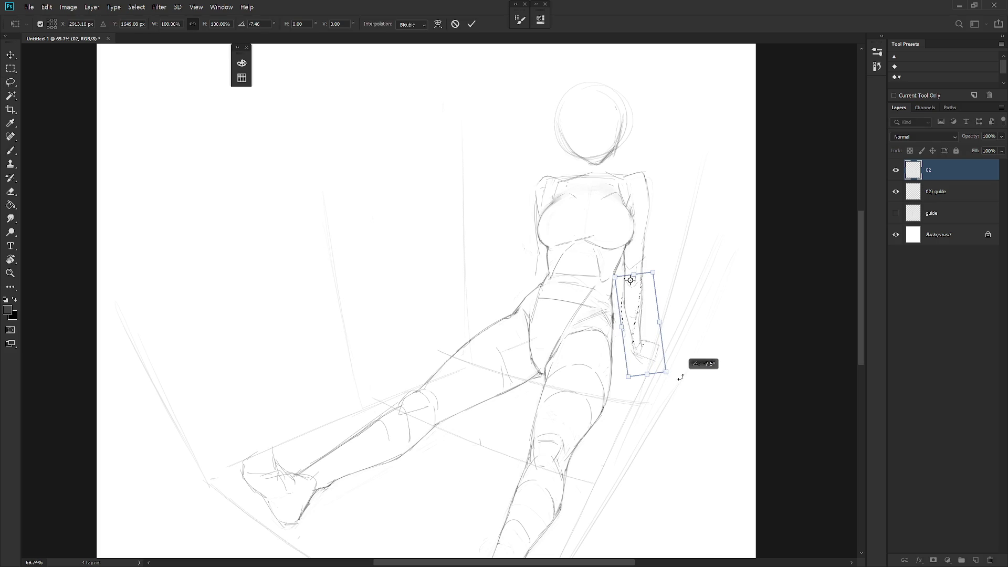
pyautogui.press('Return')
pyautogui.hotkey('ctrl', 'd')
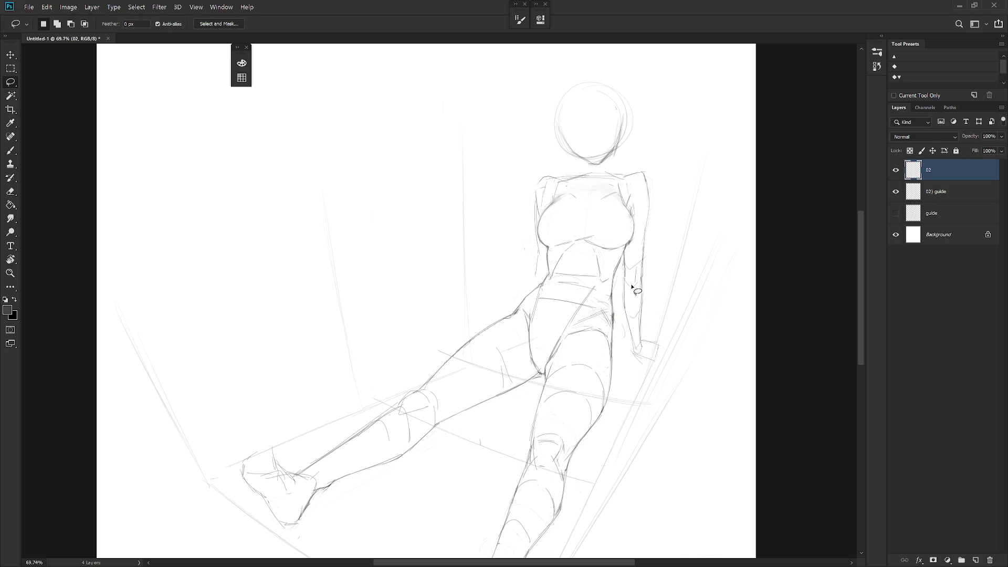
pyautogui.scroll(-3, 666, 286)
pyautogui.press('b')
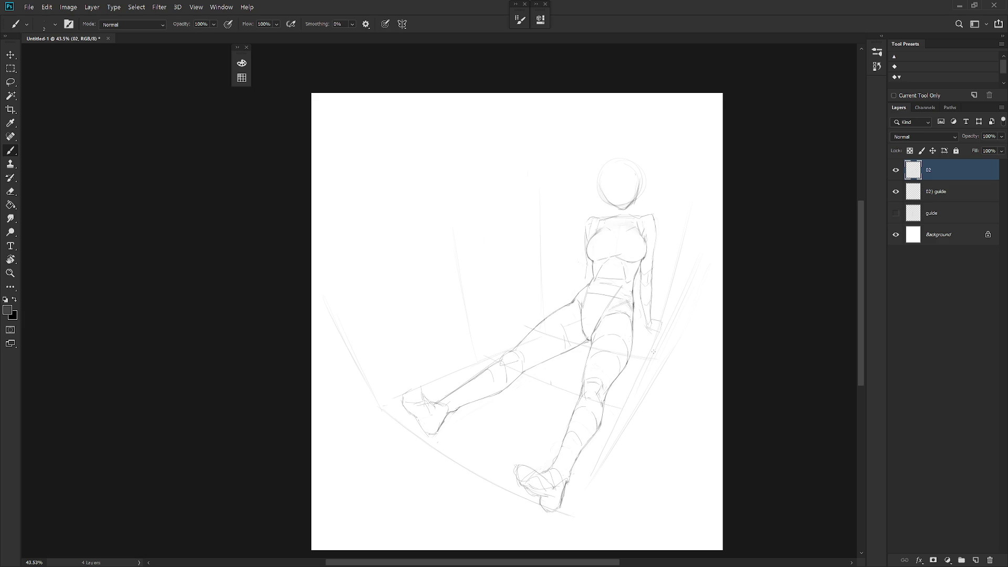
# Scale layers 02 and 02) guide down together to about 78% toward the top-left.
pyautogui.hotkey('ctrl', 't')
pyautogui.moveTo(662, 455); pyautogui.dragTo(615, 401)
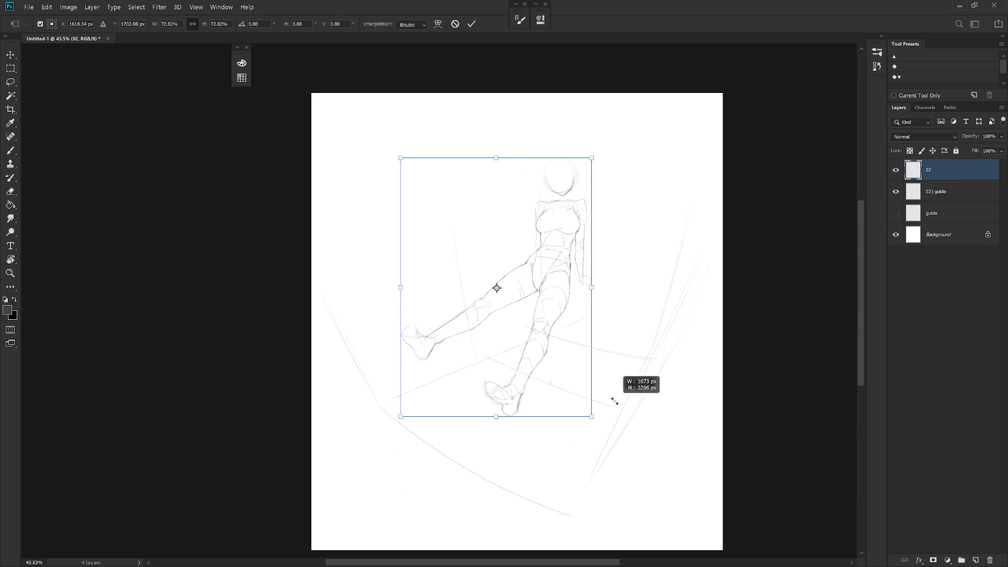
pyautogui.press('Escape')
pyautogui.keyDown('shift'); pyautogui.click(936, 191); pyautogui.keyUp('shift')
pyautogui.hotkey('ctrl', 't')
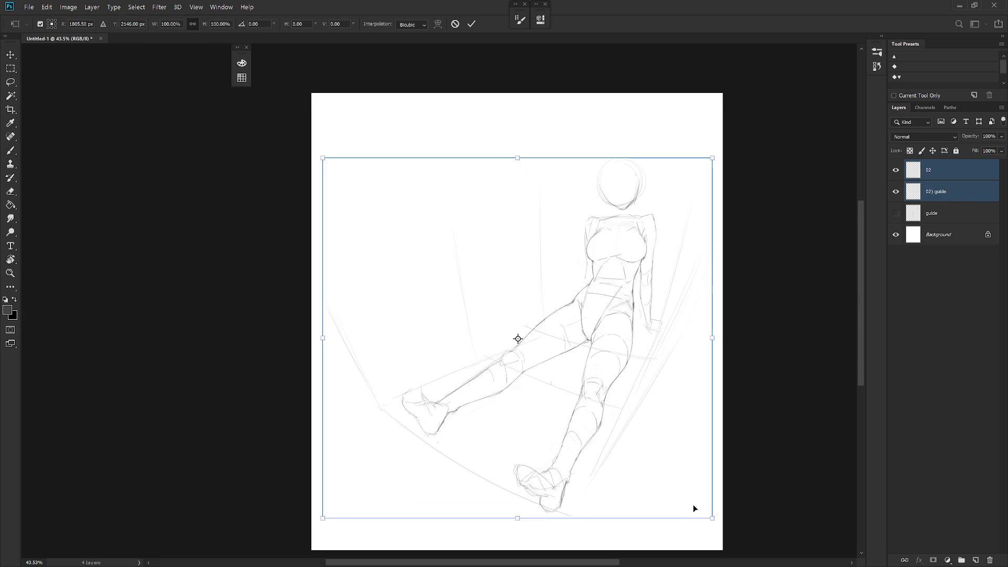
pyautogui.moveTo(712, 519)
pyautogui.mouseDown()
pyautogui.moveTo(651, 421)
pyautogui.moveTo(662, 426)
pyautogui.mouseUp()
pyautogui.press('Return')
# Delete the stray guide arcs at the left of the 02) guide layer.
pyautogui.click(936, 191)
pyautogui.press('l')
pyautogui.moveTo(344, 331)
pyautogui.mouseDown()
pyautogui.moveTo(369, 354)
pyautogui.moveTo(337, 349)
pyautogui.moveTo(371, 341)
pyautogui.mouseUp()
pyautogui.press('Delete')
pyautogui.hotkey('ctrl', 'd')
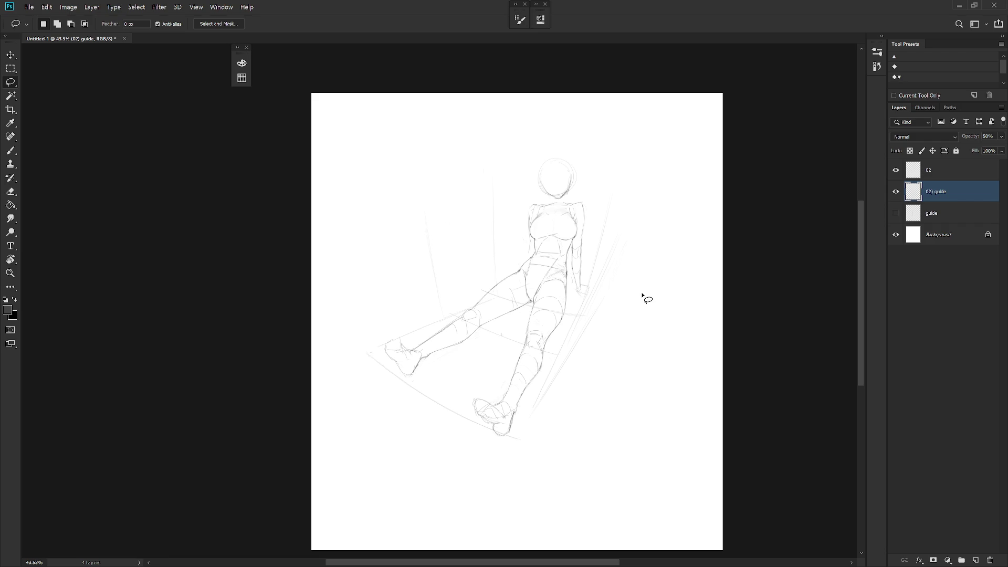